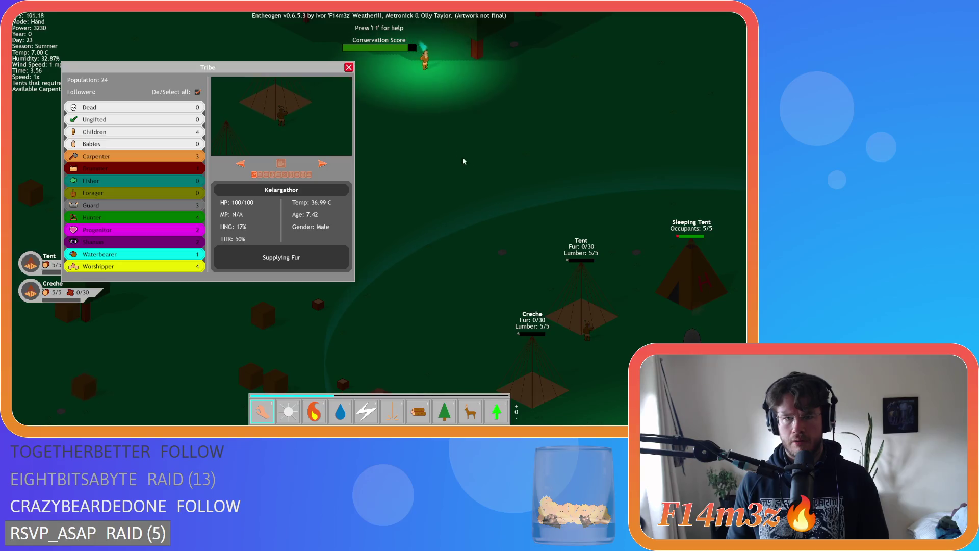
Select the walking follower Derazhol so the Tribe panel tracks him
click(451, 94)
key(d)
key(d)
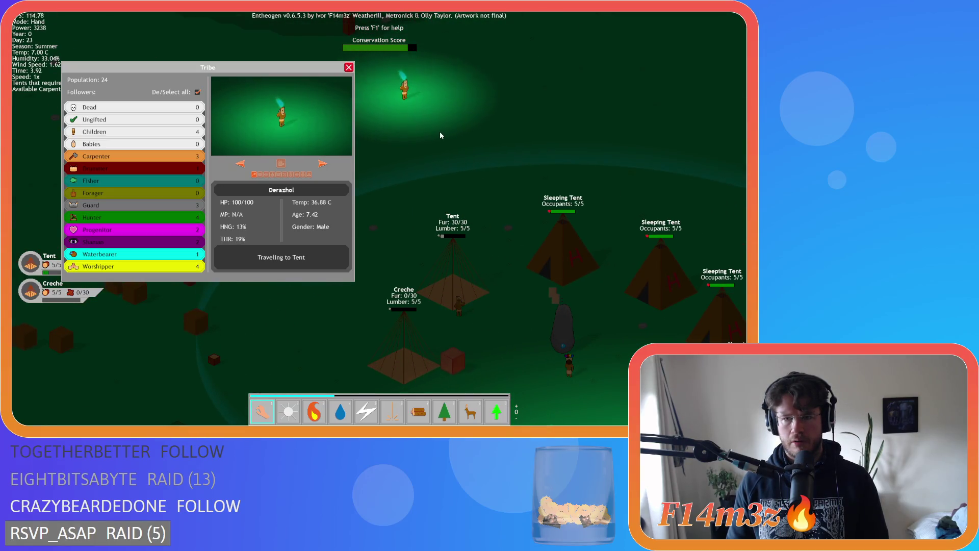
key(s)
key(d)
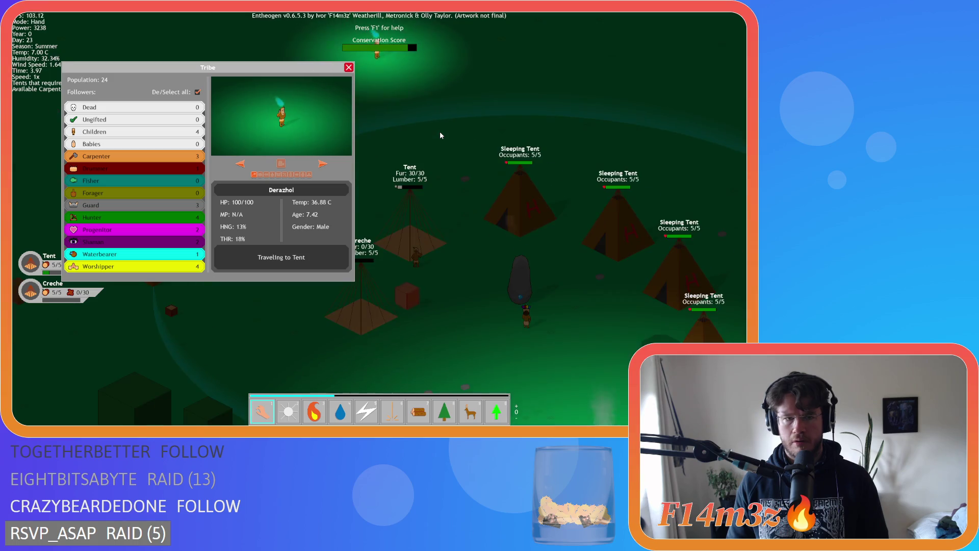
Glance at the camp building list, then bring the storage tent and campfire into view
key(c)
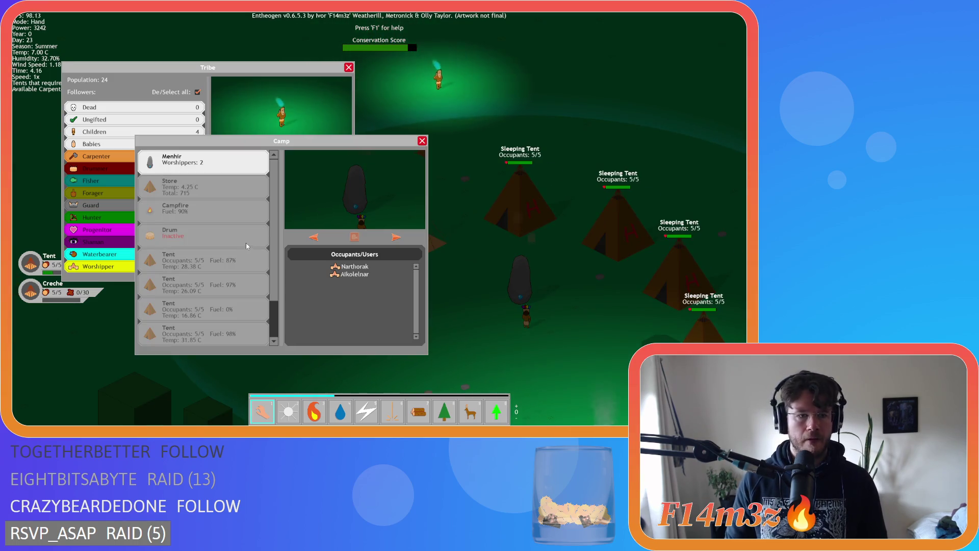
scroll(244, 246, down, 1)
key(c)
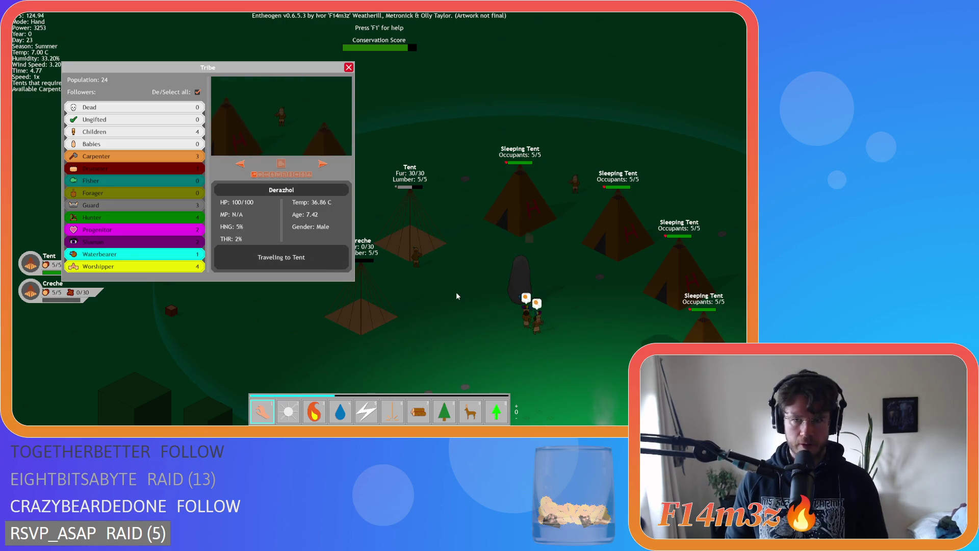
key(d)
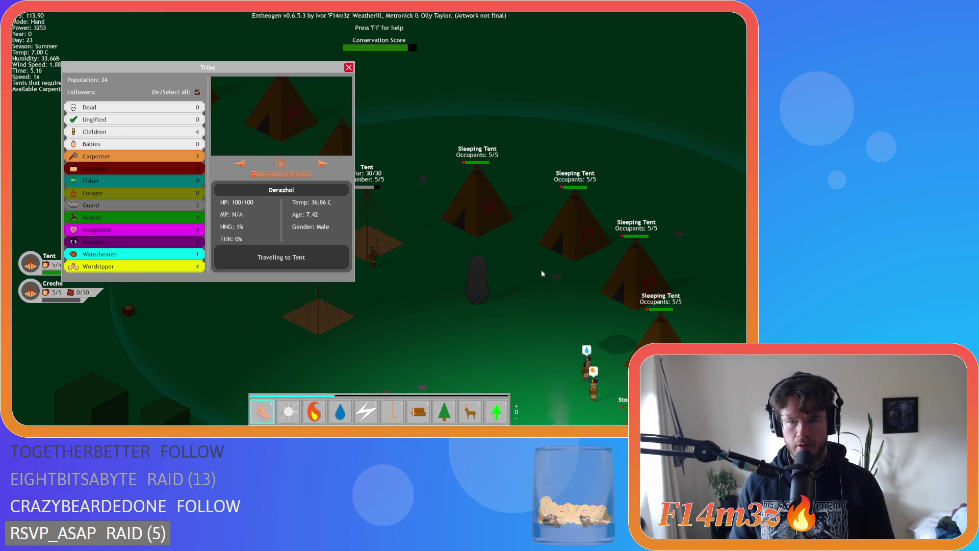
key(a)
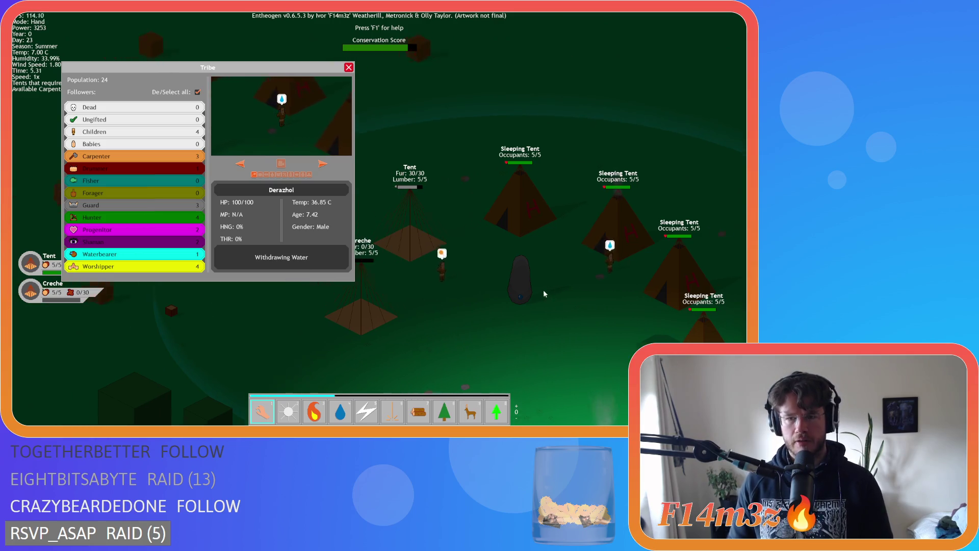
key(s)
key(d)
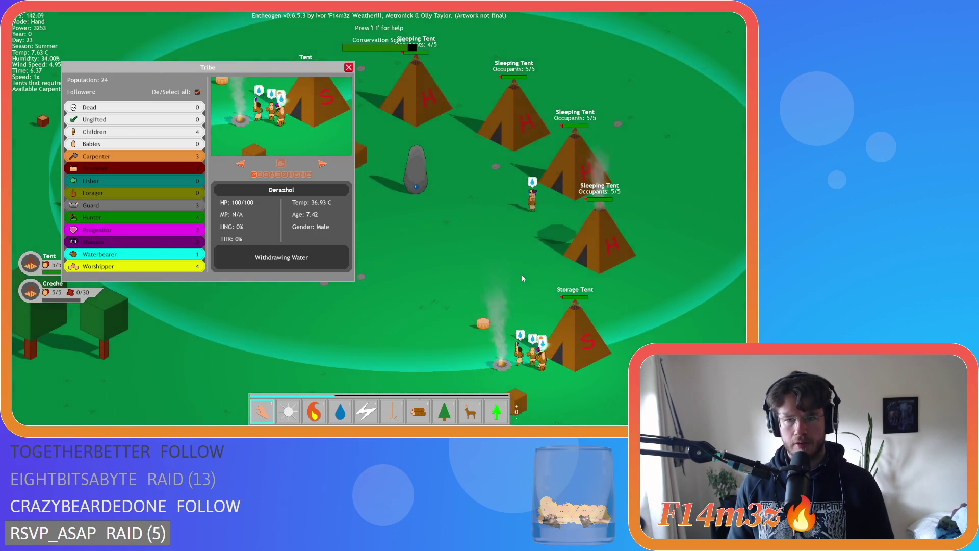
Survey the camp's tents and storage tent, then quickload the earlier save with F9
key(a)
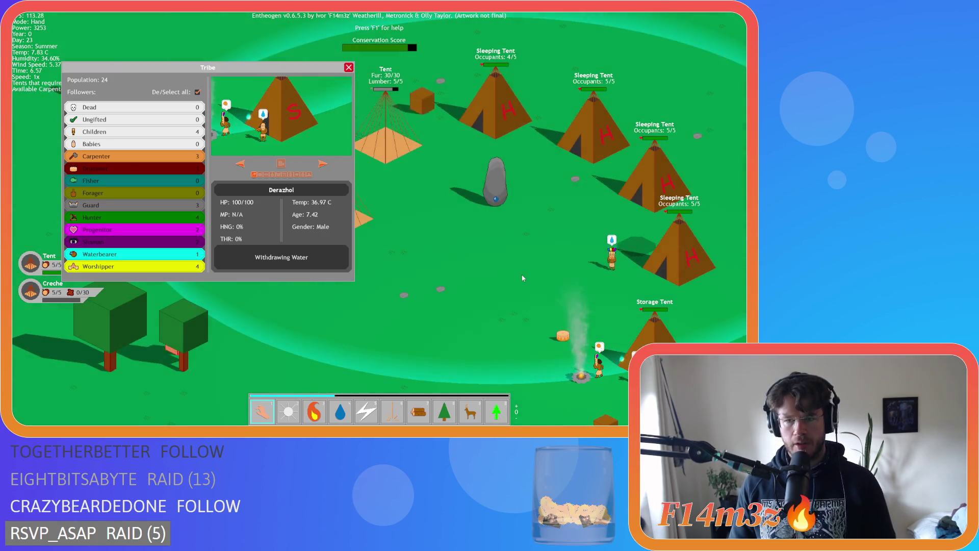
key(s)
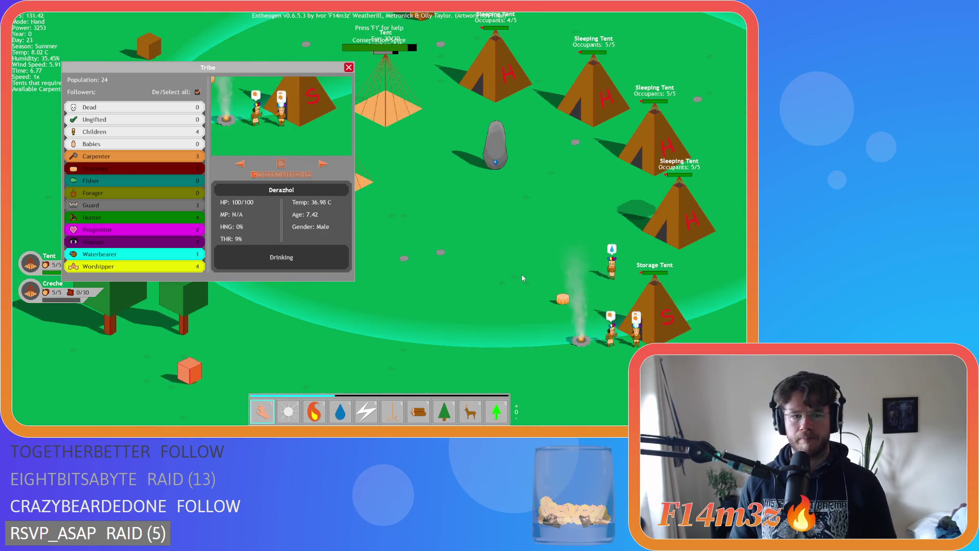
key(s)
key(d)
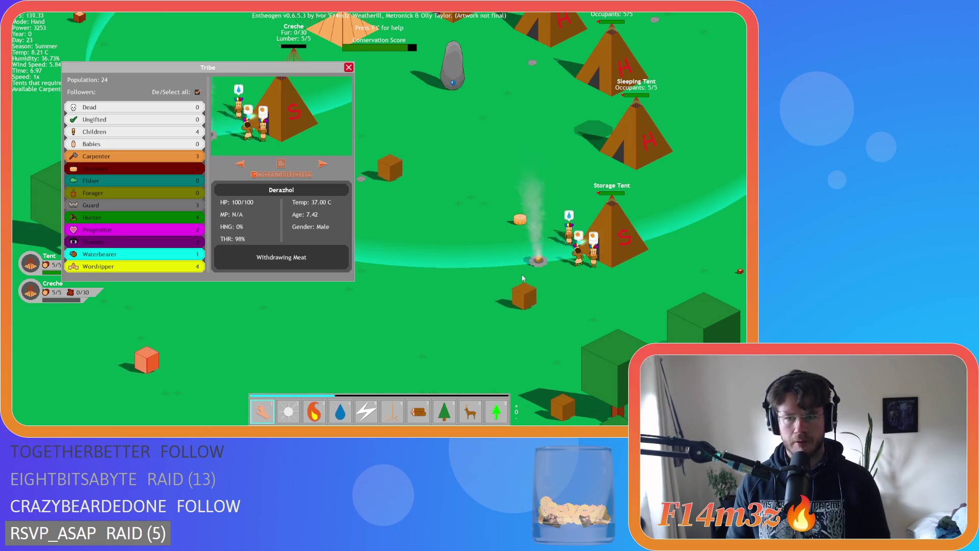
key(a)
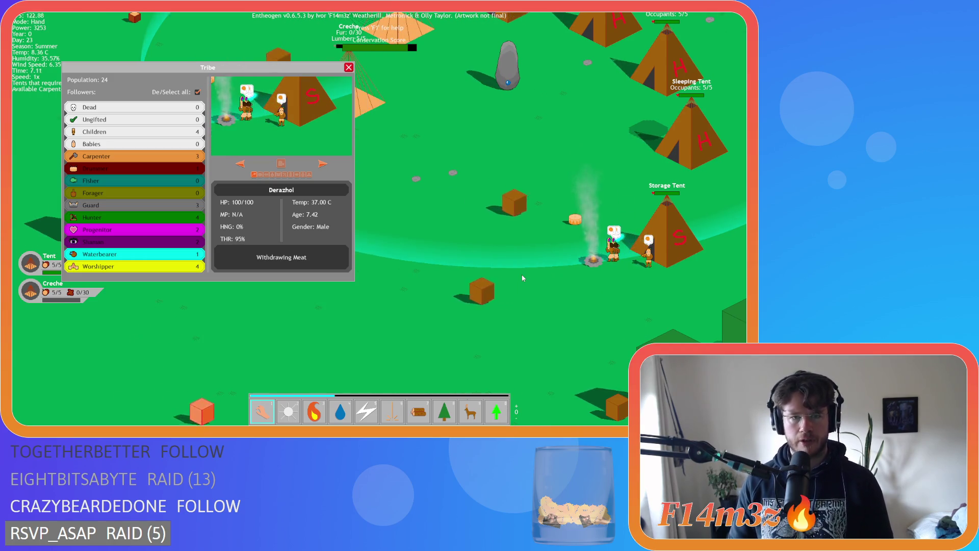
key(w)
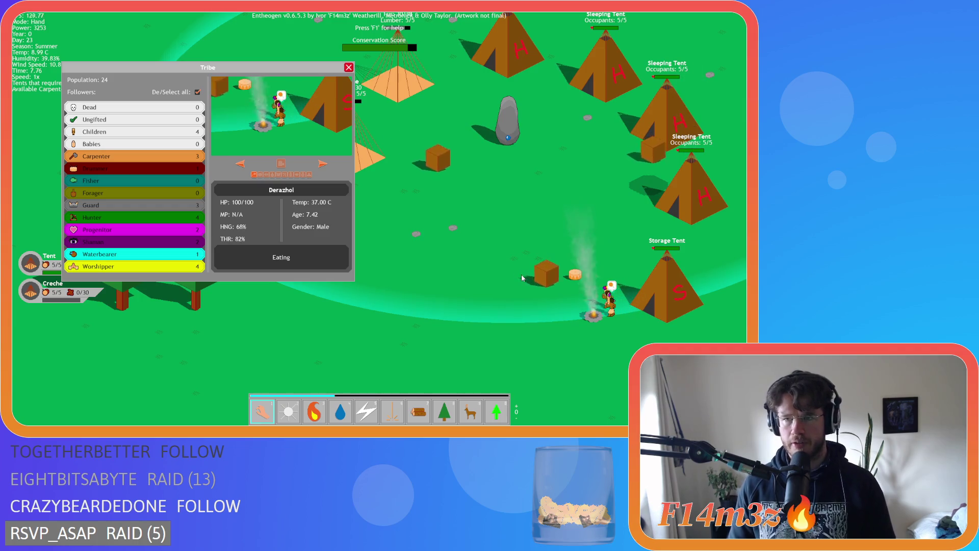
key(a)
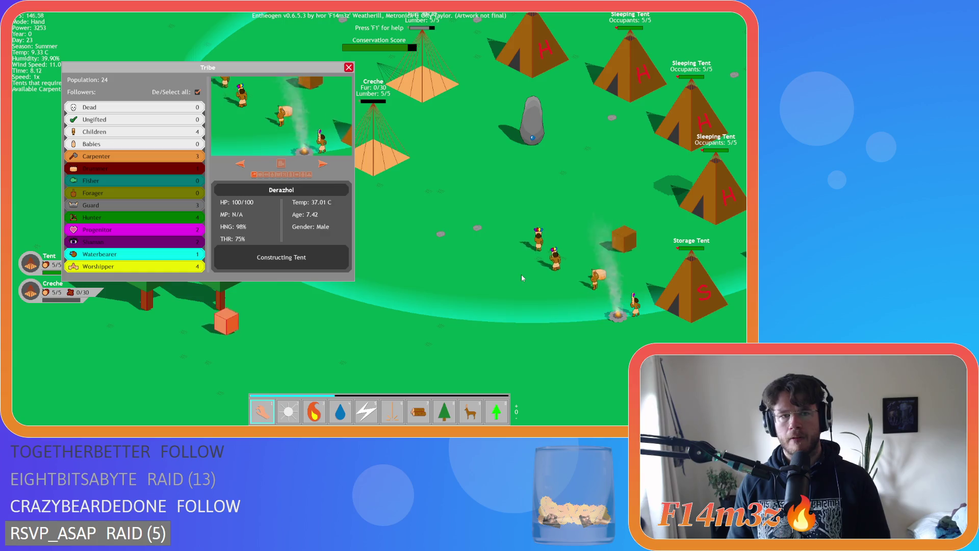
key(w)
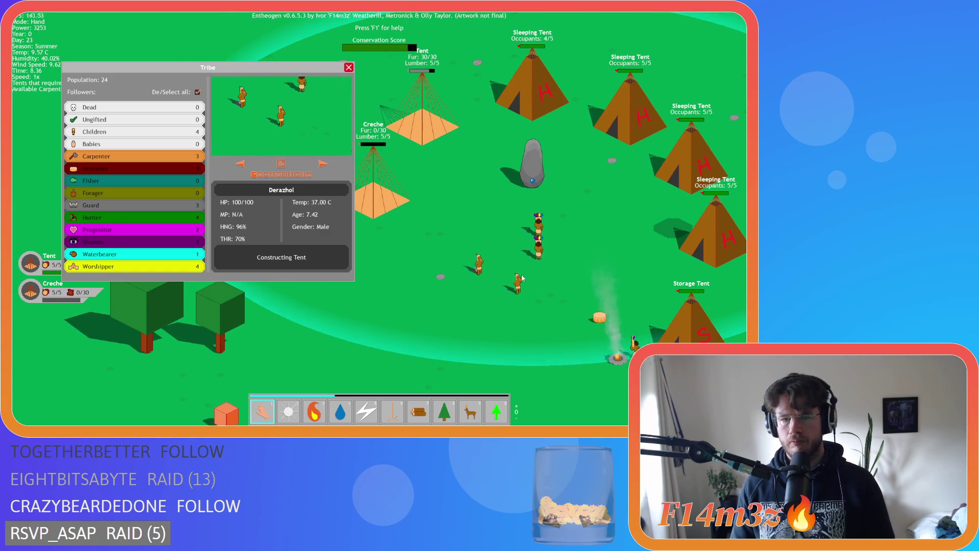
key(a)
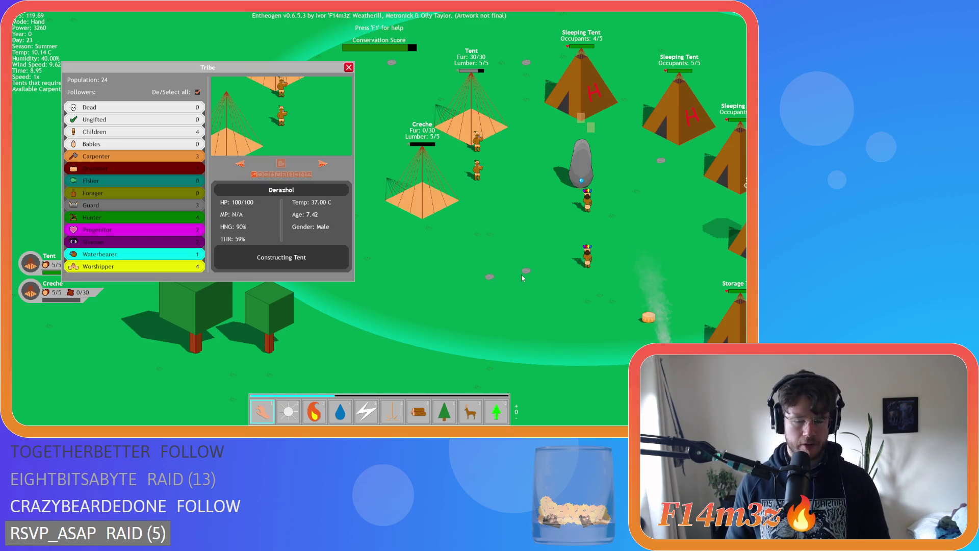
key(F9)
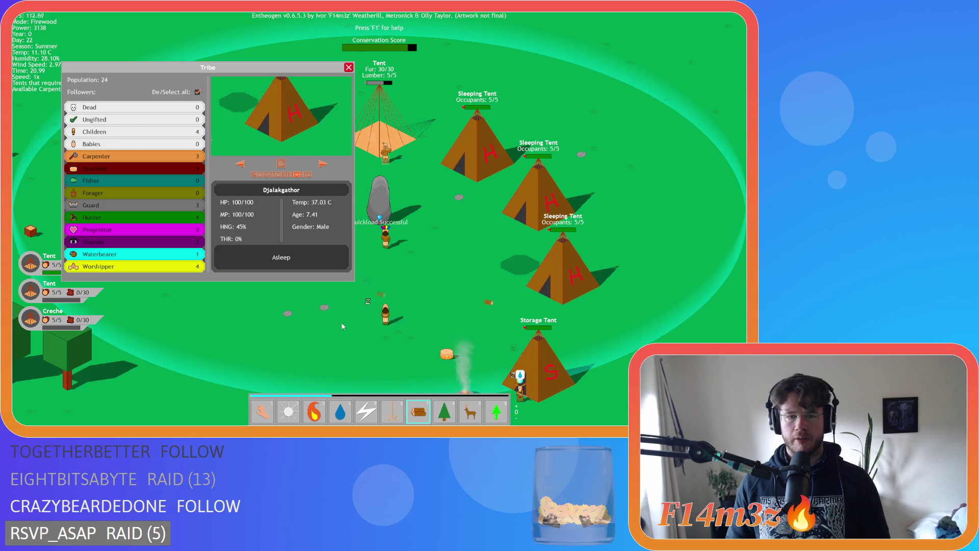
Leave firewood placement for hand mode and look around the reloaded camp
key(a)
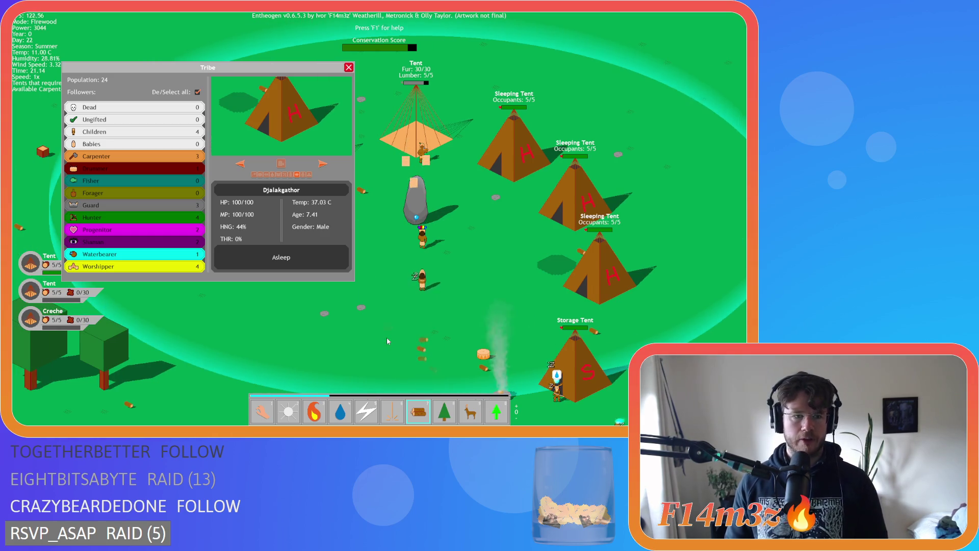
key(1)
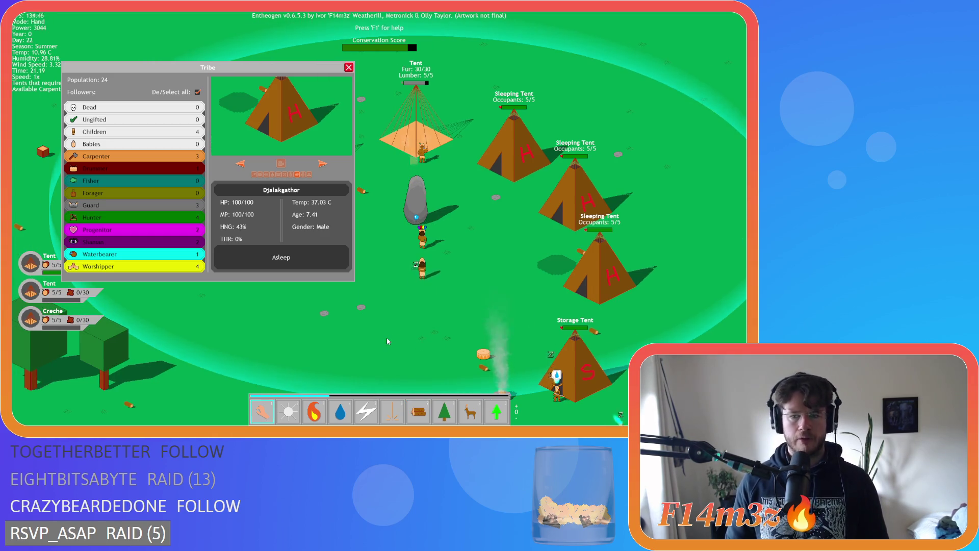
key(s)
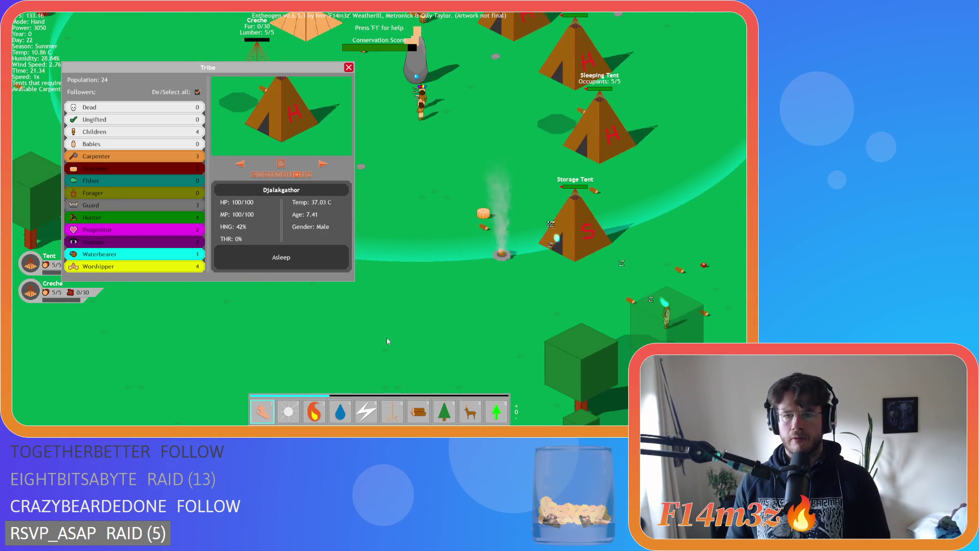
key(w)
key(a)
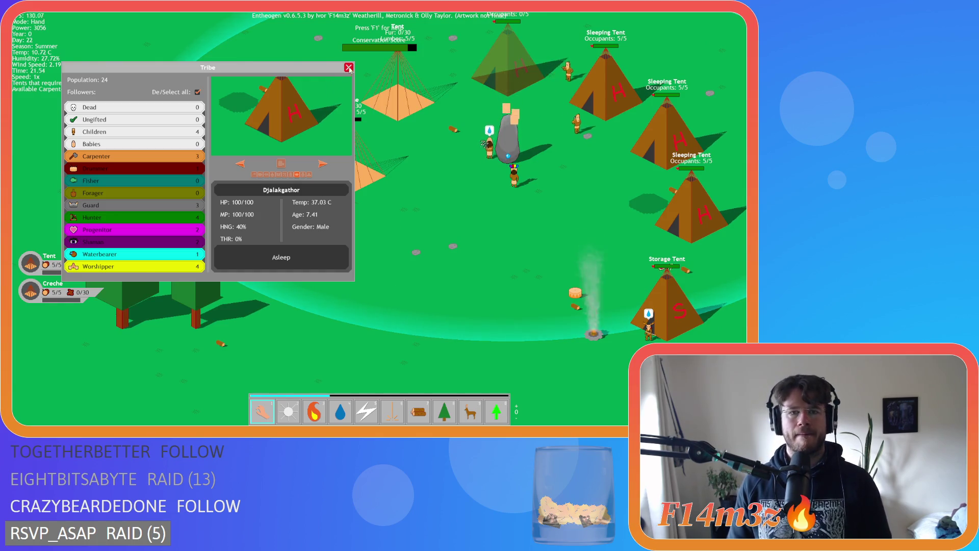
Close the Tribe panel, check the camp building list, and watch the tent's fur reach 30/30
click(349, 68)
key(d)
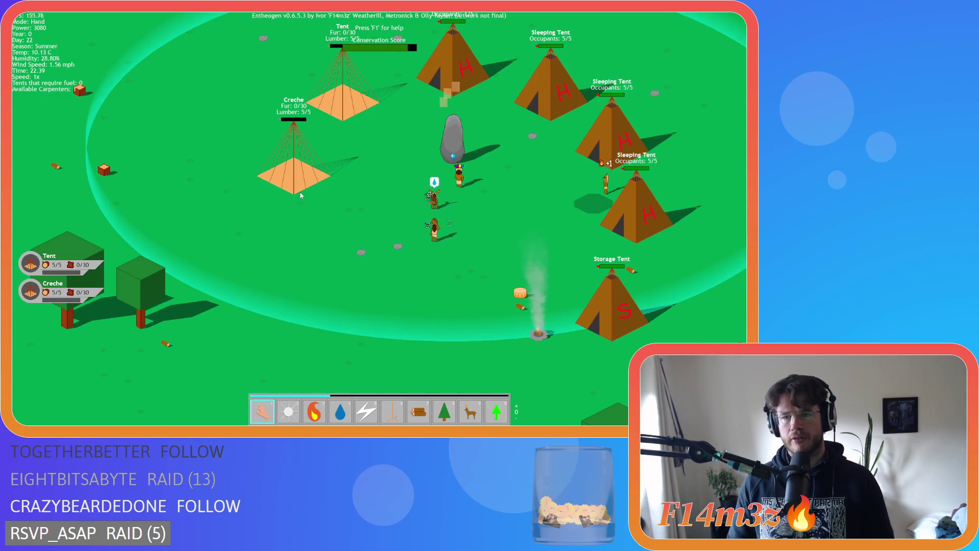
key(Up)
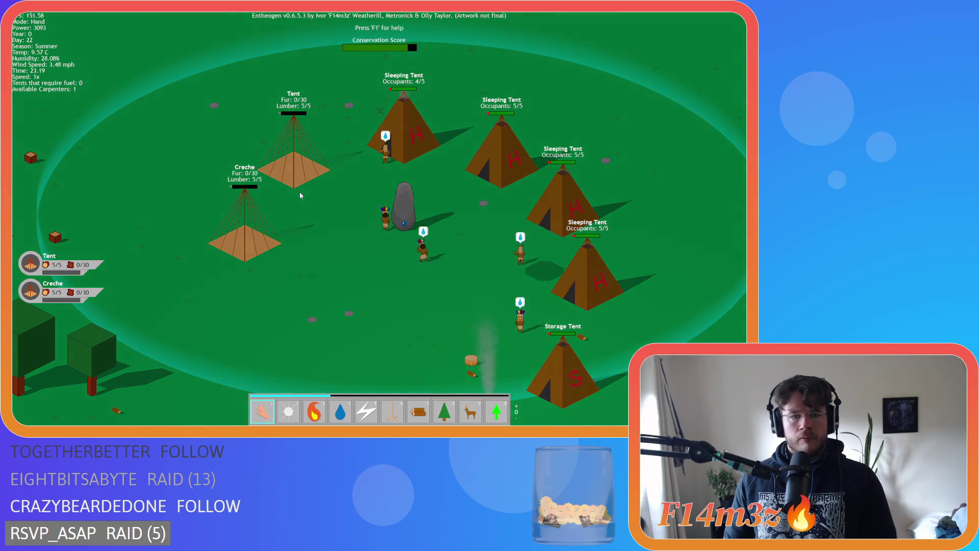
key(Down)
key(Up)
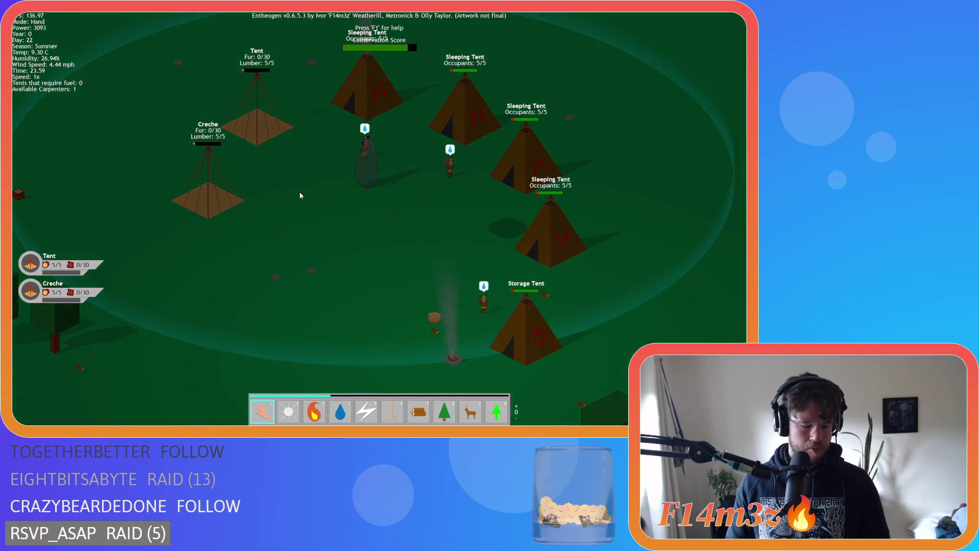
key(c)
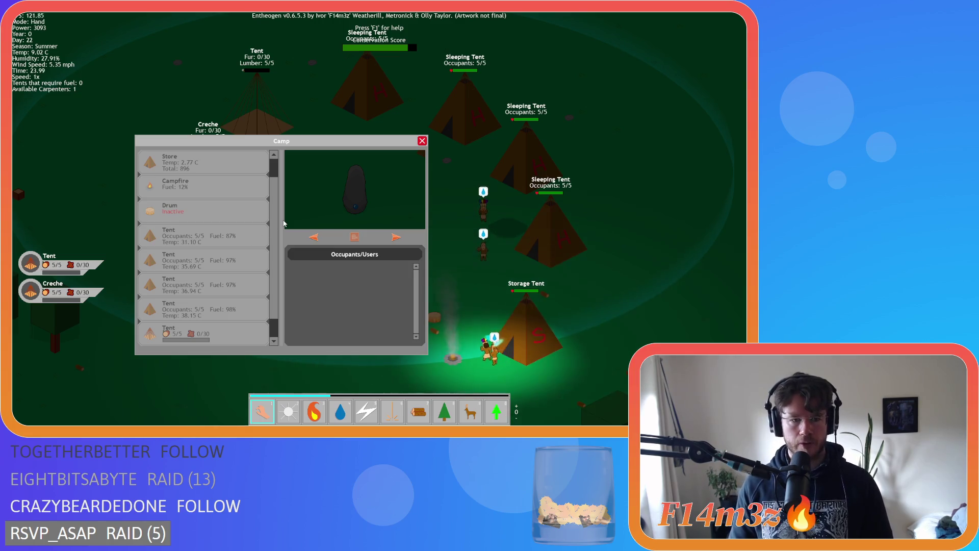
key(c)
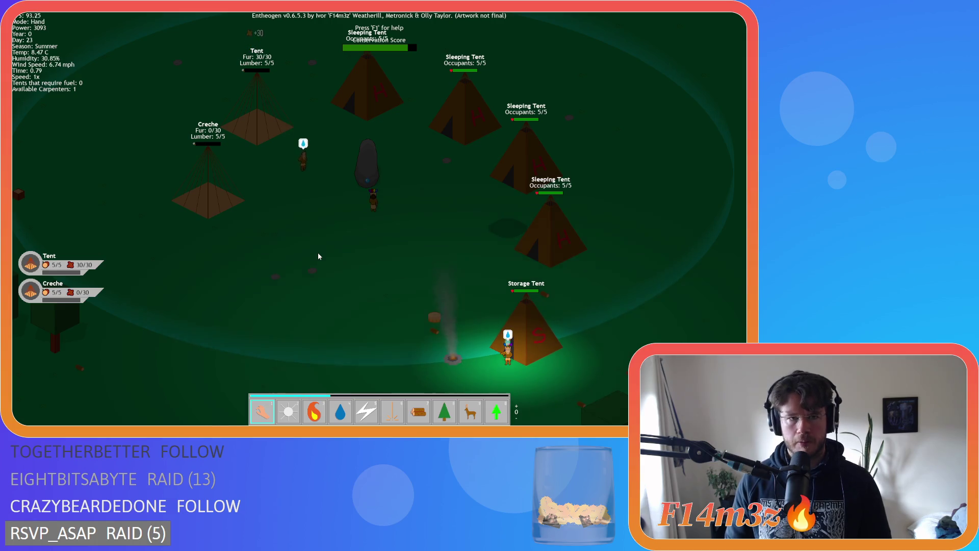
Drop water on the follower beside the storage tent, then return to hand mode
key(s)
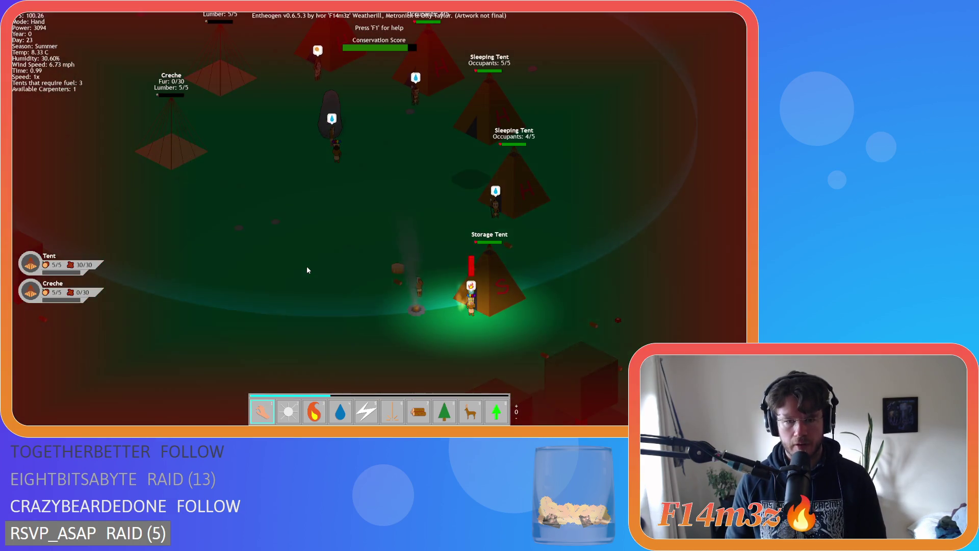
key(s)
key(4)
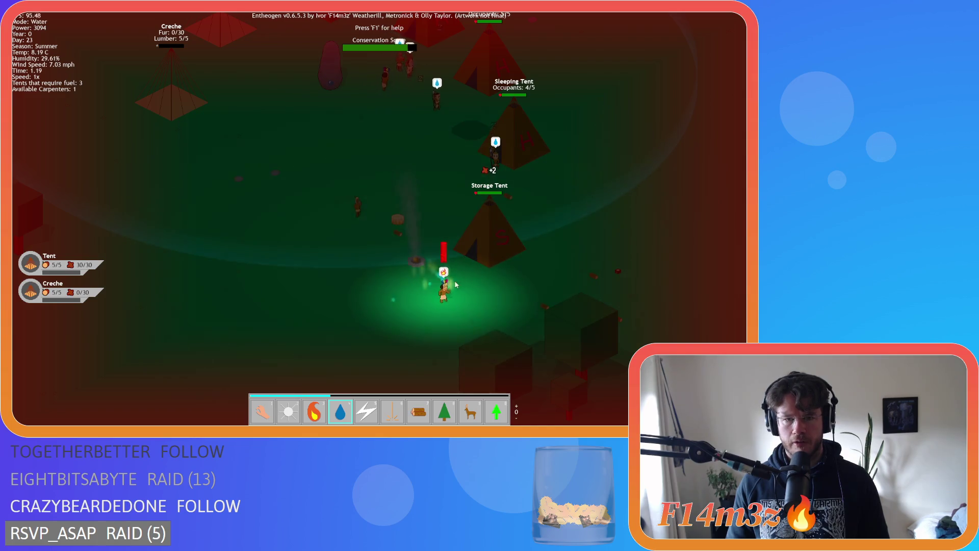
click(463, 301)
key(1)
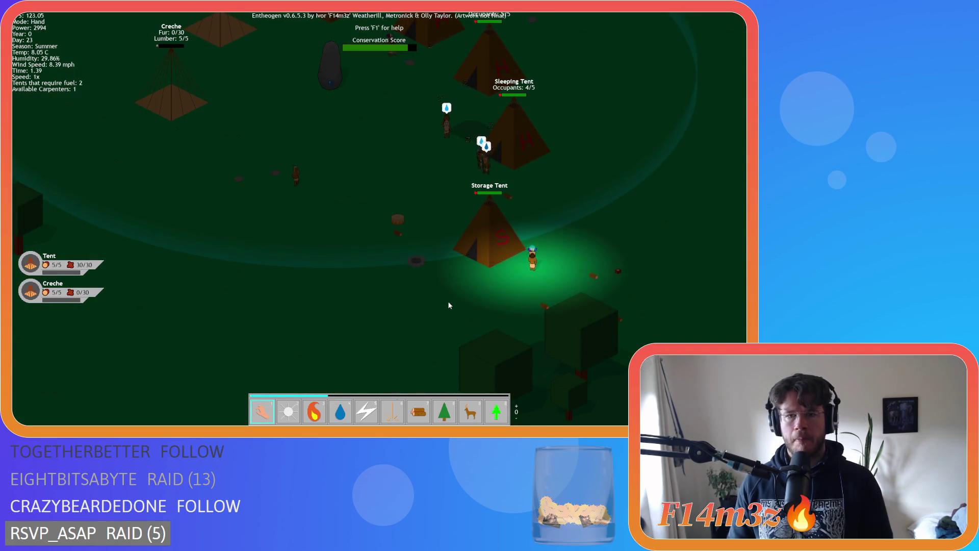
Survey the camp's tents from several angles and zoom levels
key(w)
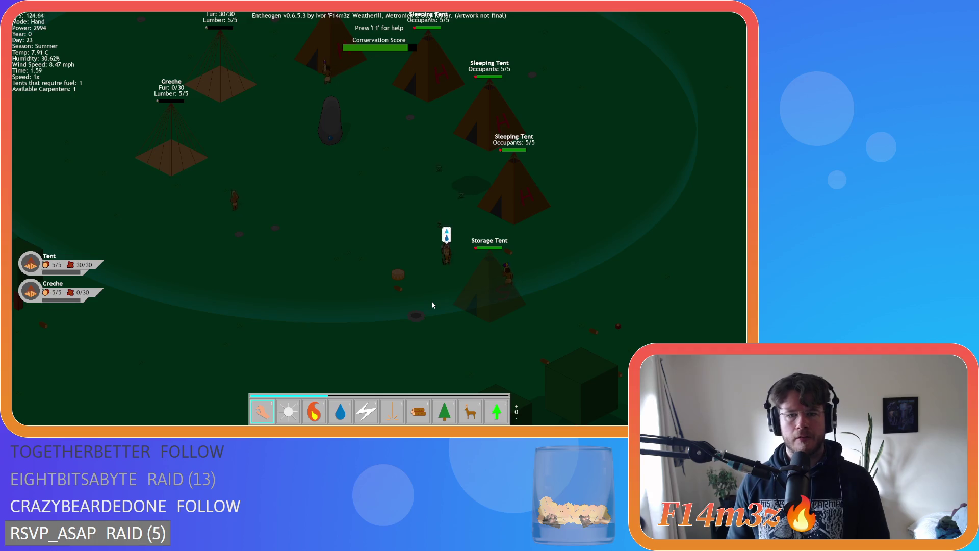
key(s)
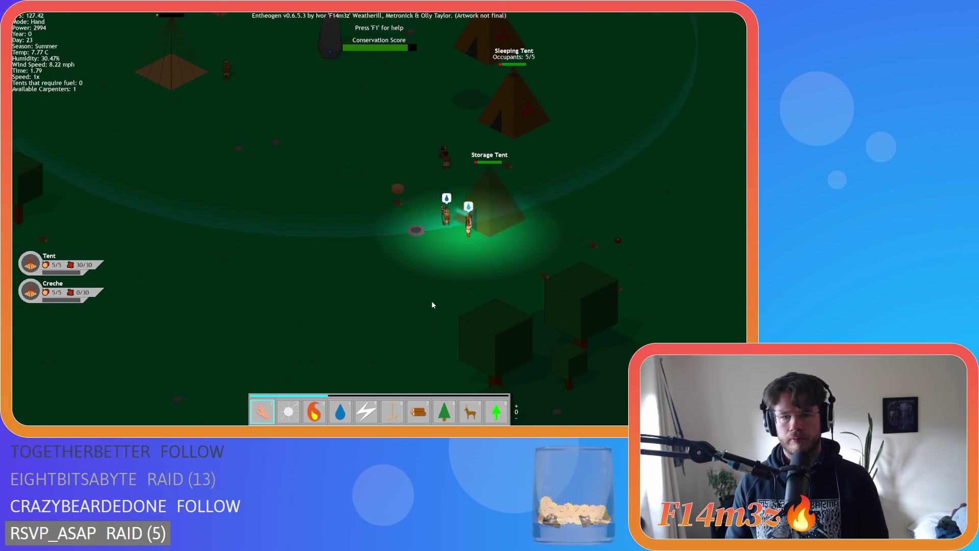
key(w)
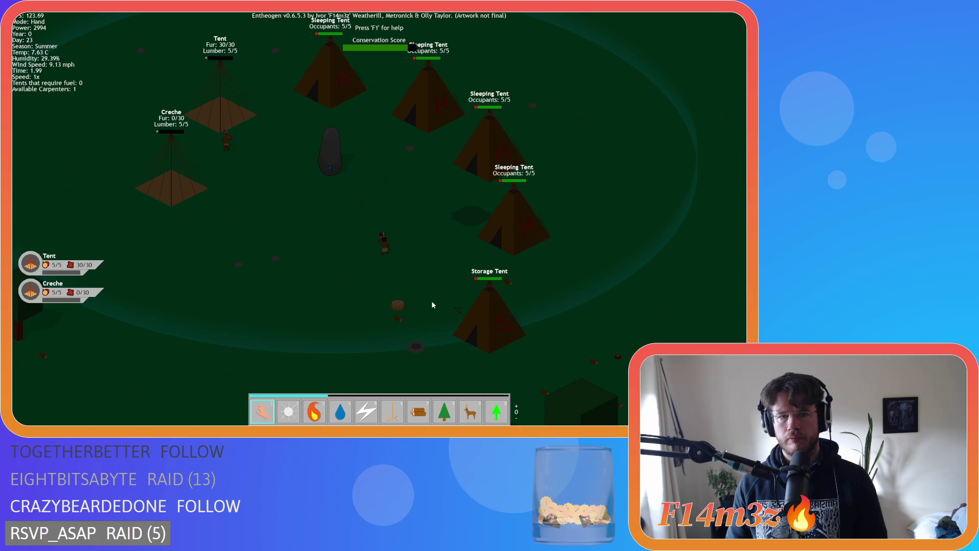
key(a)
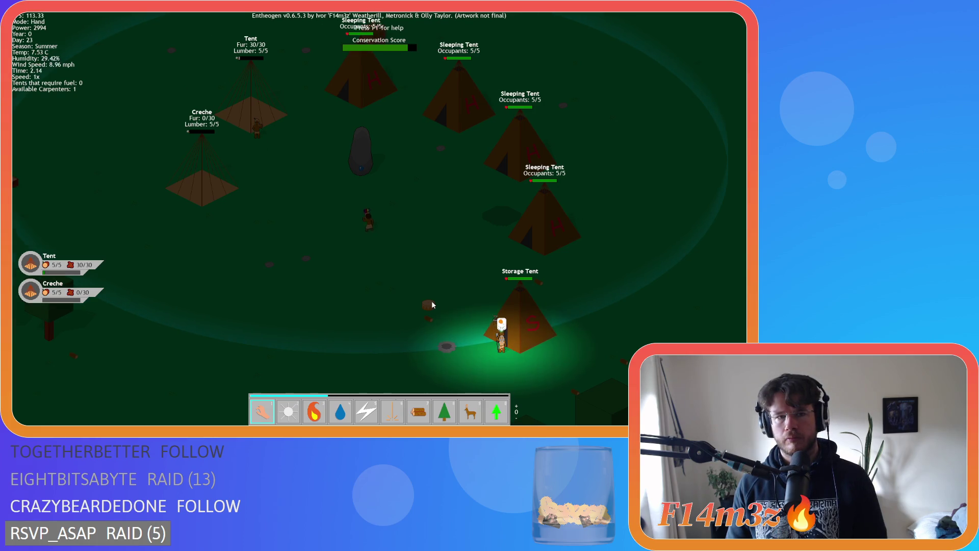
scroll(432, 302, down, 5)
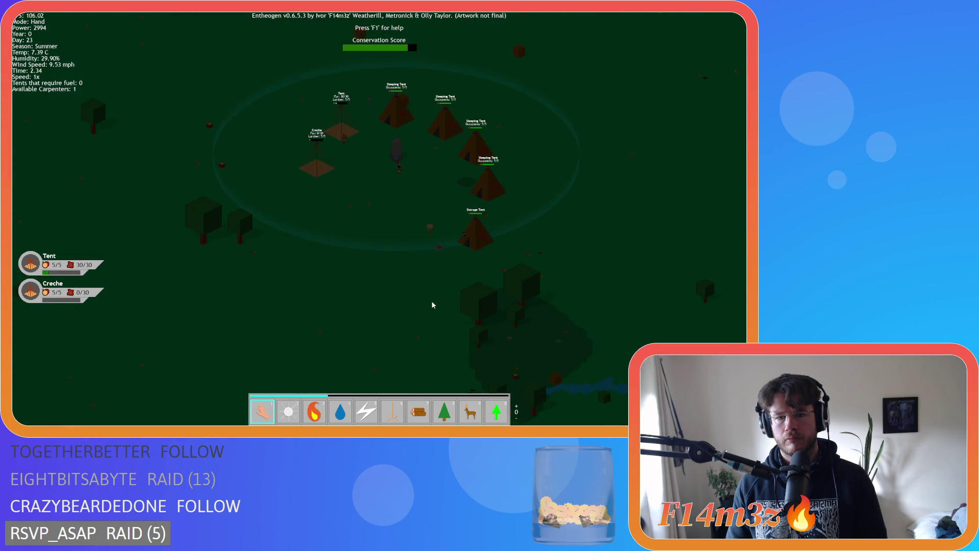
key(w)
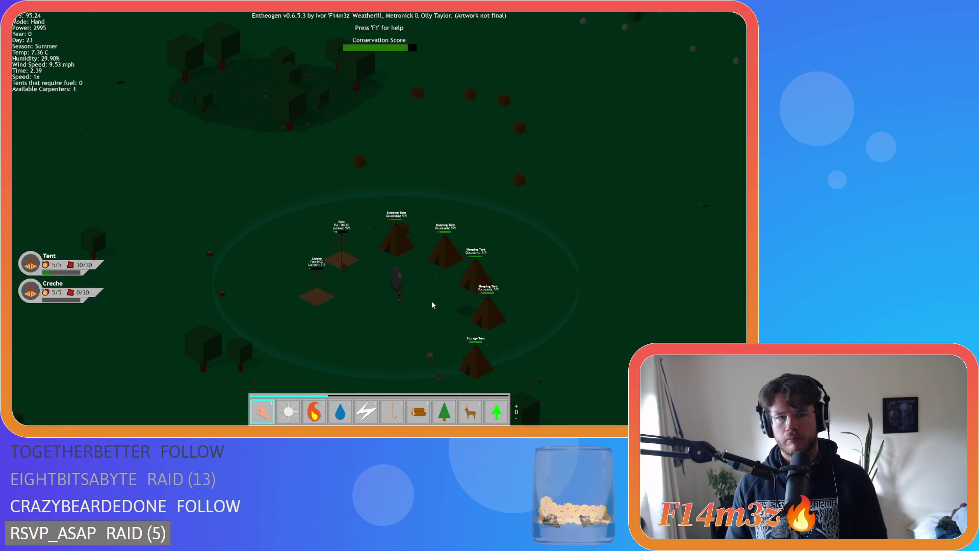
key(s)
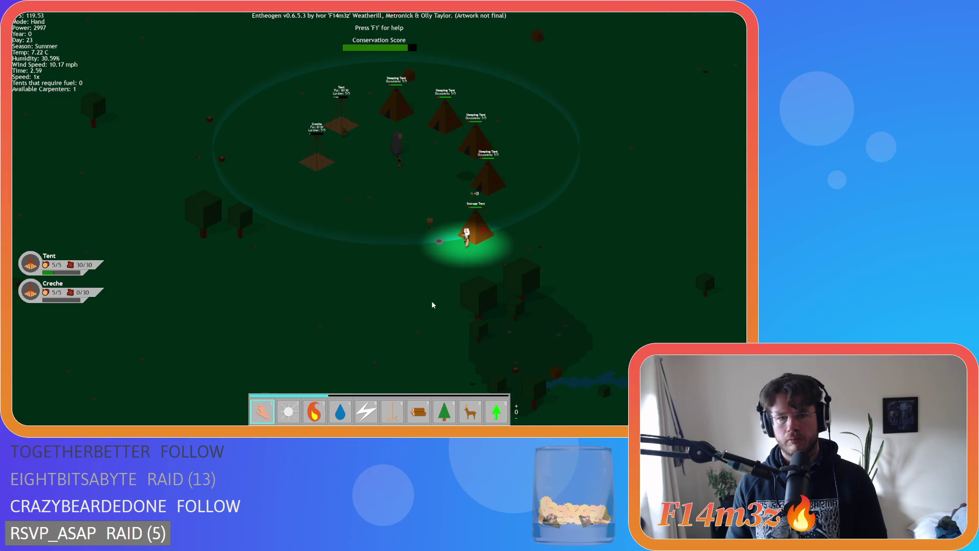
scroll(432, 305, up, 3)
scroll(432, 305, down, 3)
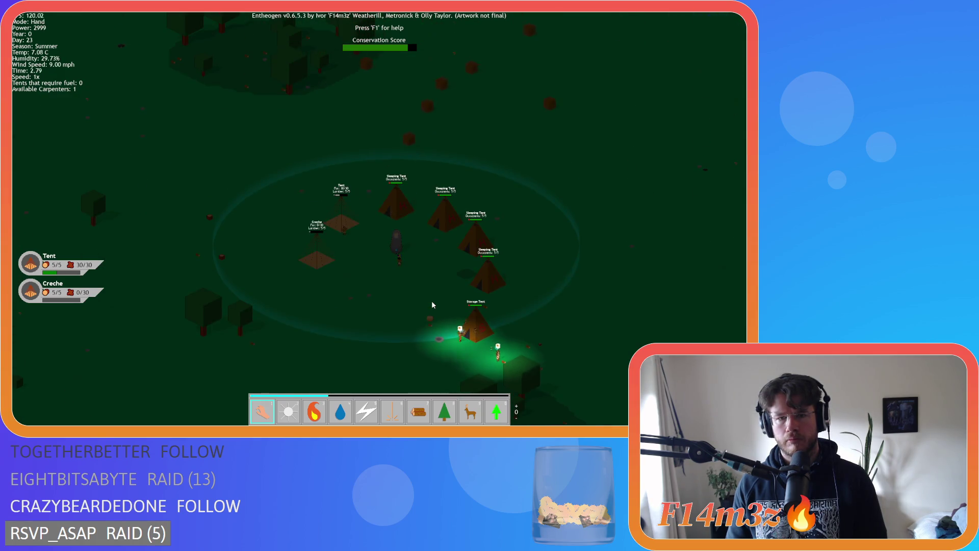
scroll(431, 304, up, 3)
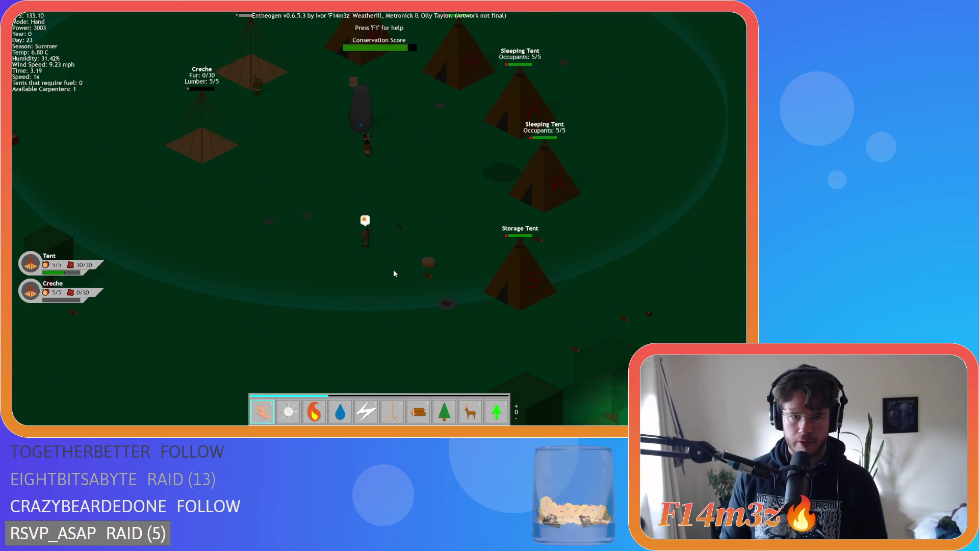
Bring the Tent, Creche and Sleeping Tents to the north into view
key(w)
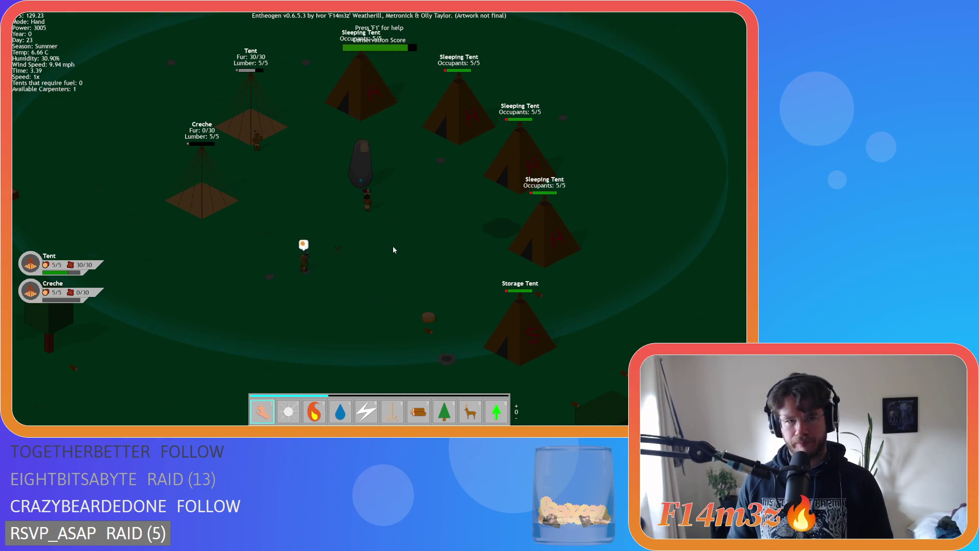
key(s)
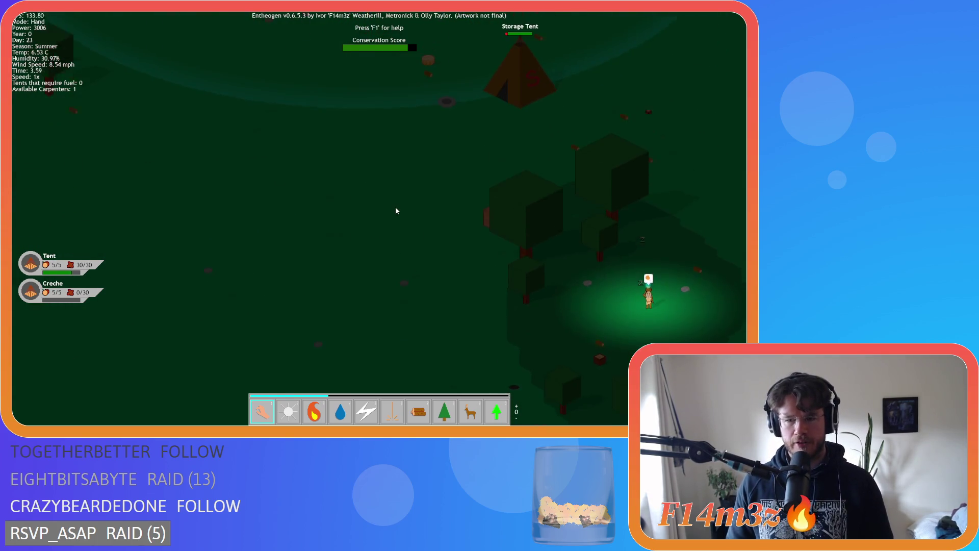
key(w)
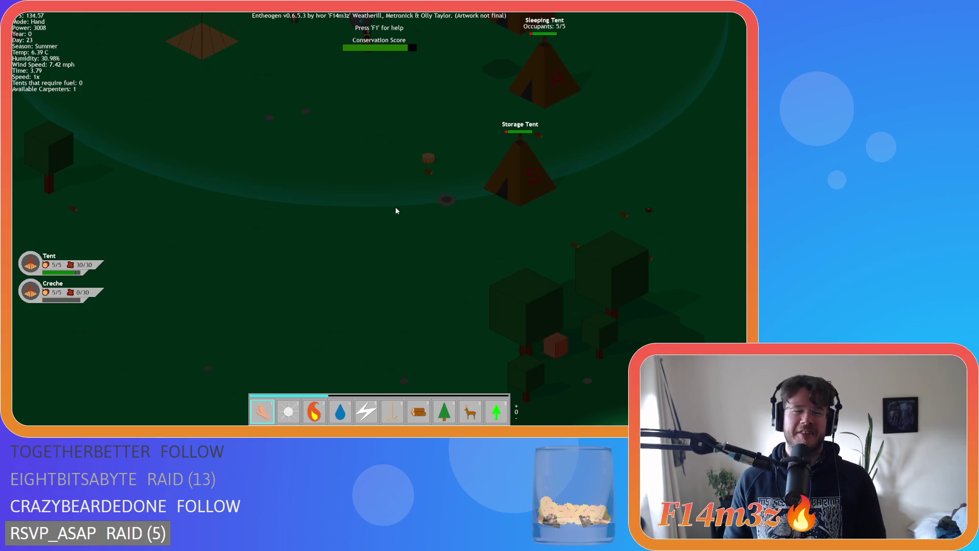
key(w)
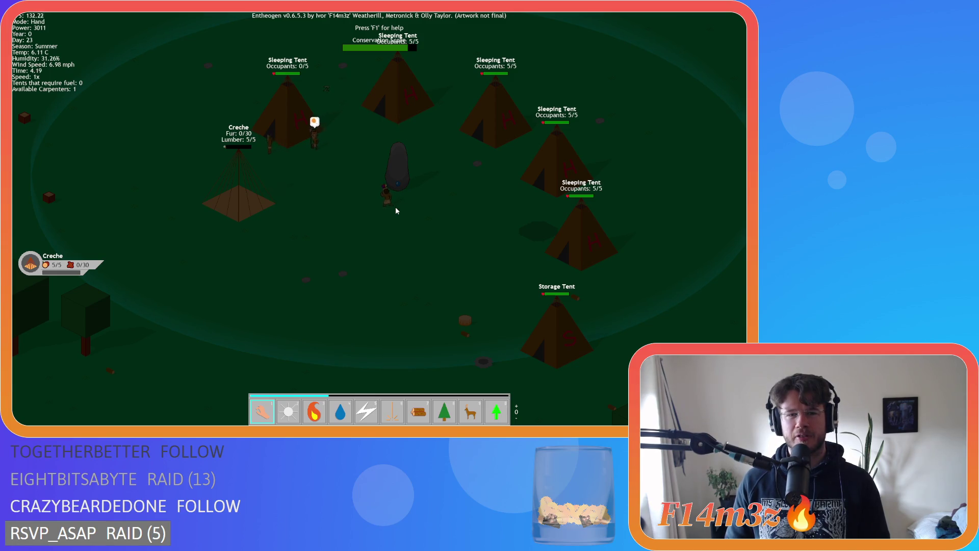
key(s)
key(w)
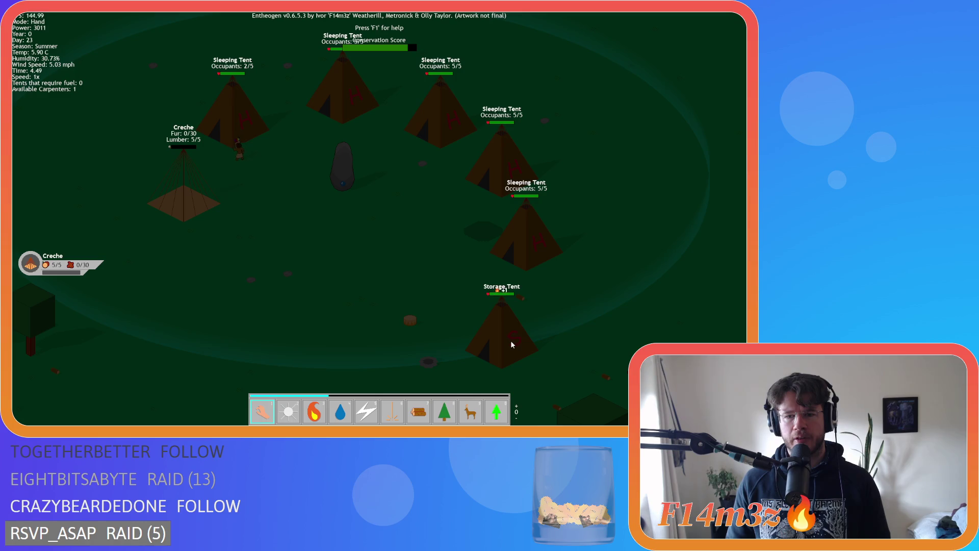
Inspect the Storage Tent, zoom out, and pause the game
click(510, 340)
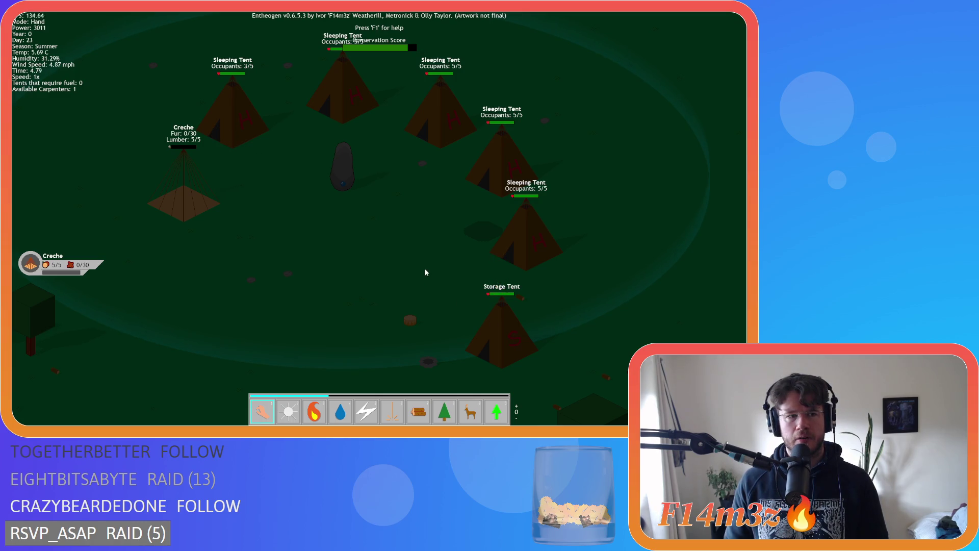
scroll(425, 272, down, 5)
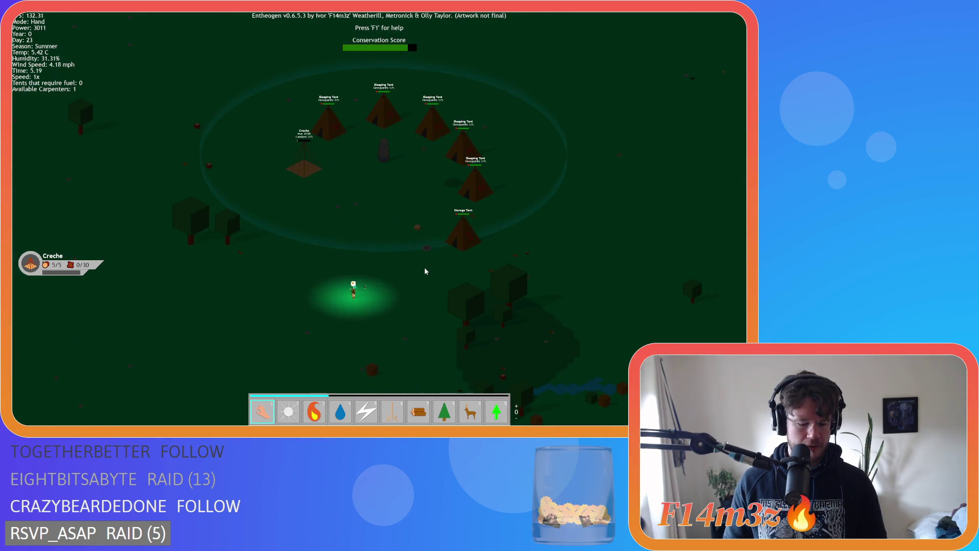
key(space)
Open the tribe overview, deselect all follower roles, close it, and quit the game
key(t)
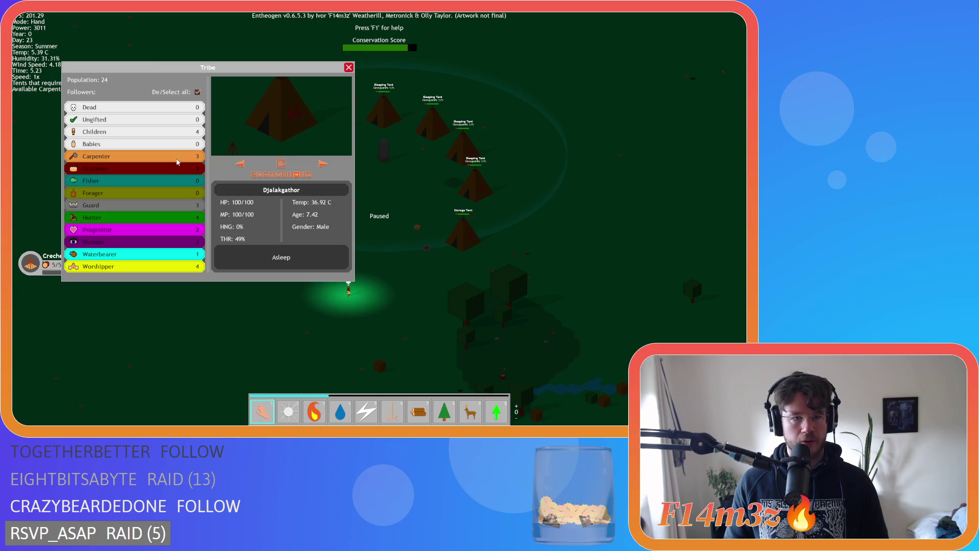
click(197, 93)
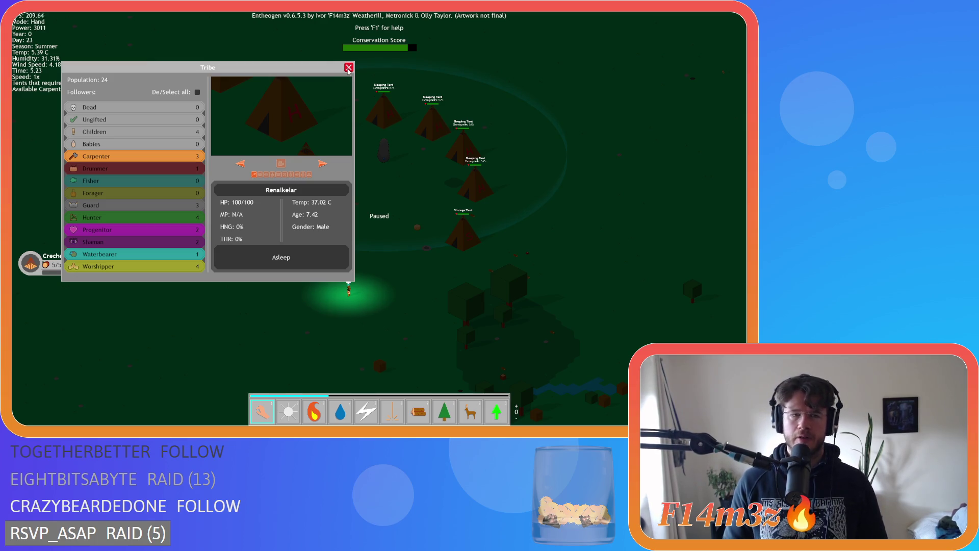
click(348, 68)
key(Escape)
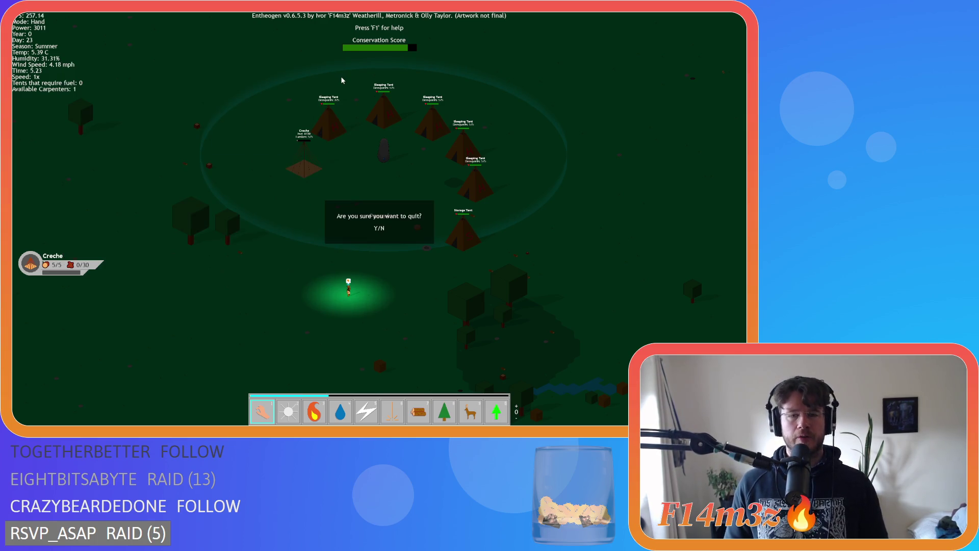
key(y)
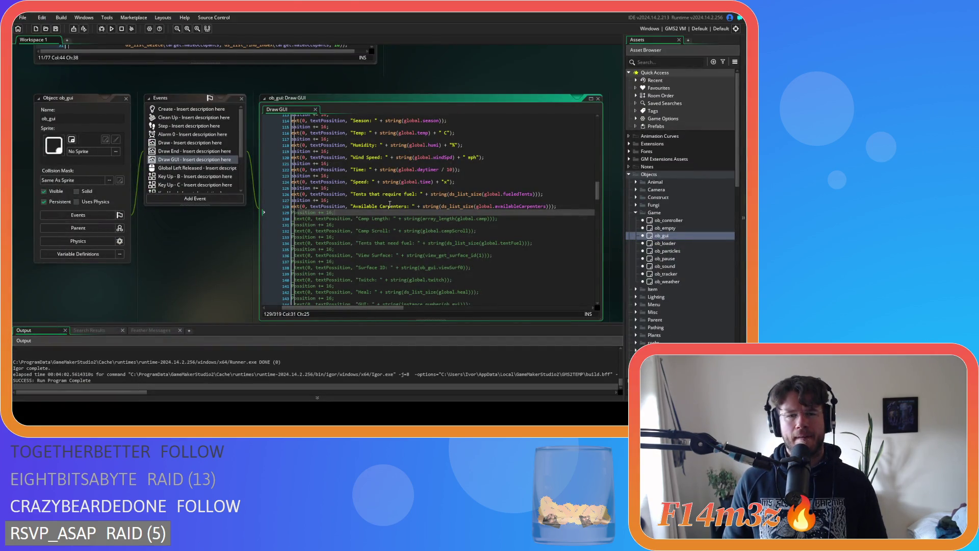
Scroll the workspace up toward the sc_repairInterupt script editor
scroll(392, 174, up, 5)
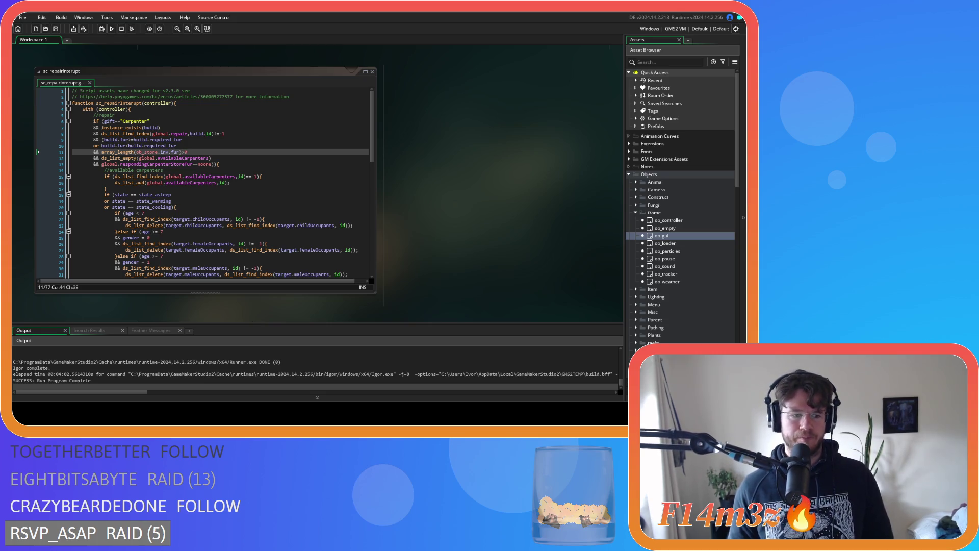
Focus the sc_repairInterupt editor, expand the Animal and Human object folders, and scroll toward Scripts
click(396, 235)
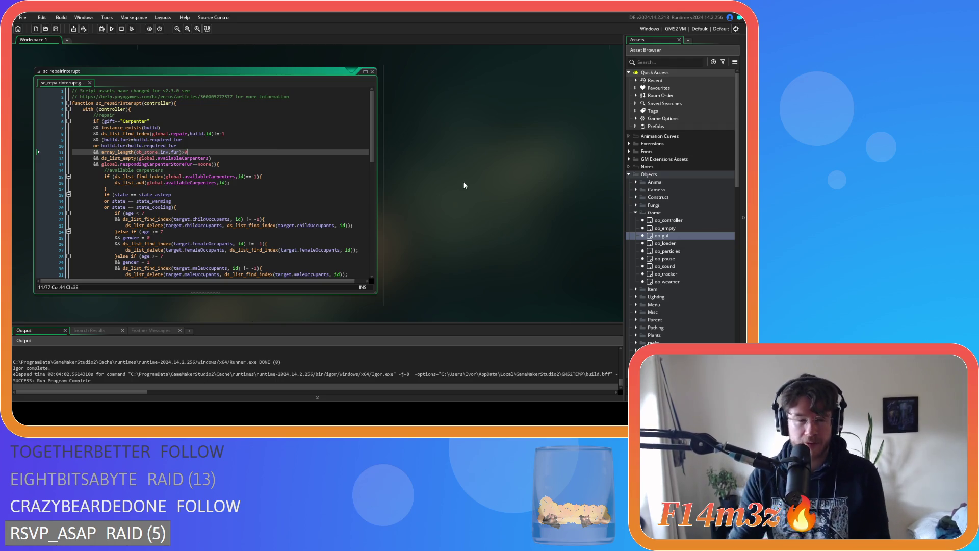
click(635, 183)
click(643, 190)
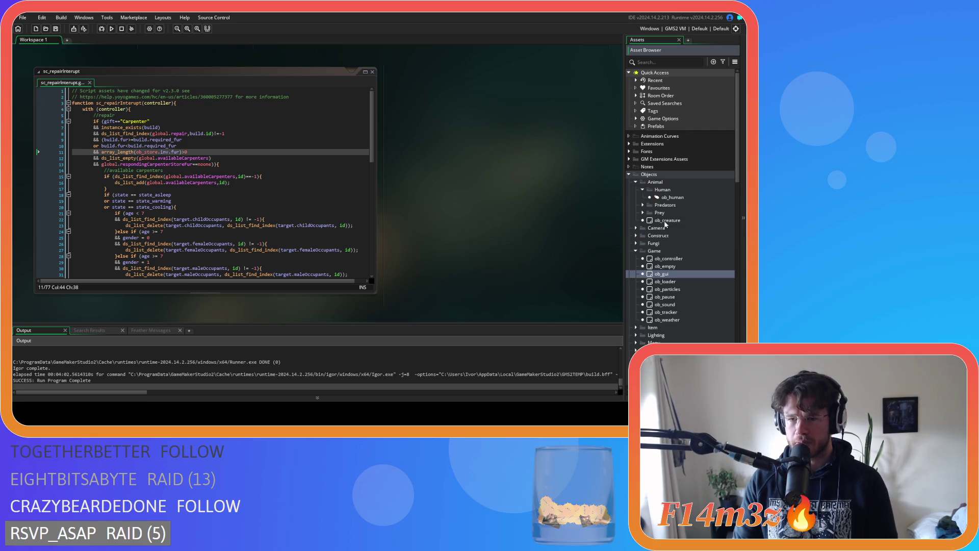
scroll(666, 225, down, 2)
scroll(680, 218, down, 2)
scroll(680, 217, down, 6)
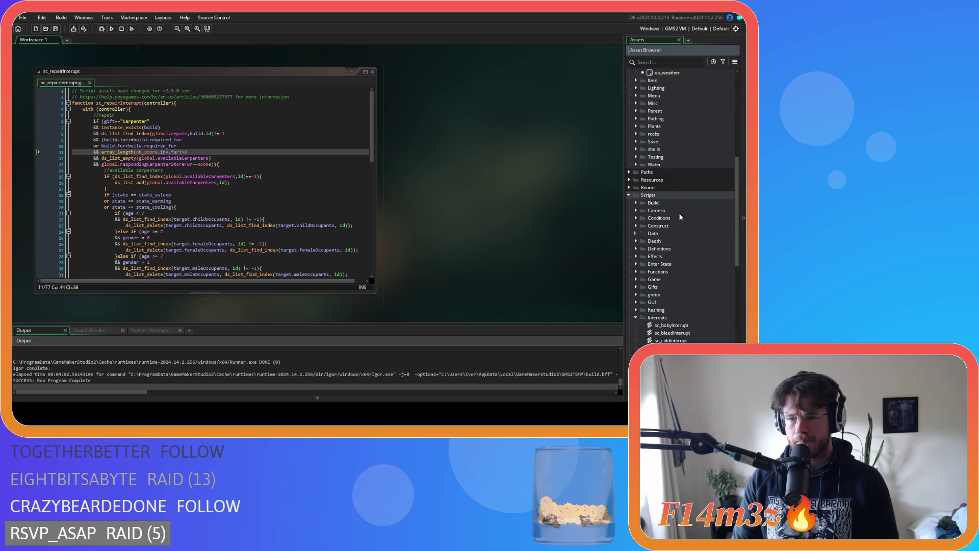
Open the sc_stateConditions script from the Conditions folder, then collapse Scripts
click(636, 218)
double_click(682, 265)
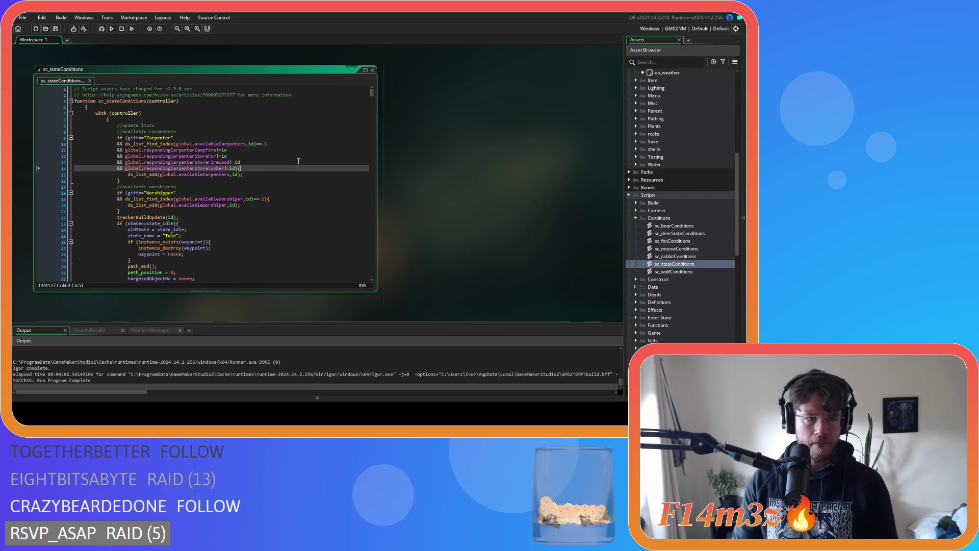
click(629, 196)
scroll(643, 153, up, 7)
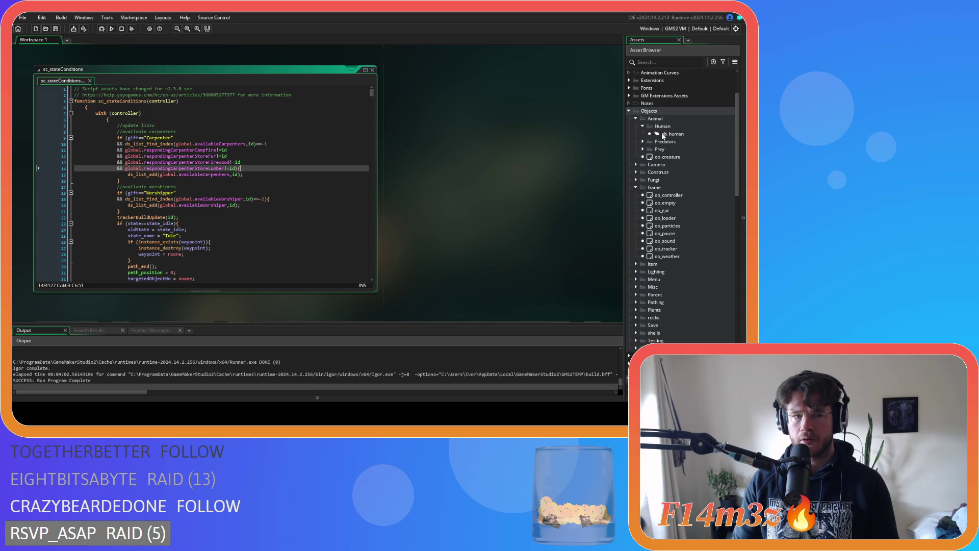
Open ob_human's Create code and jump to the sc_carpenterAllocation definition from line 331
double_click(662, 134)
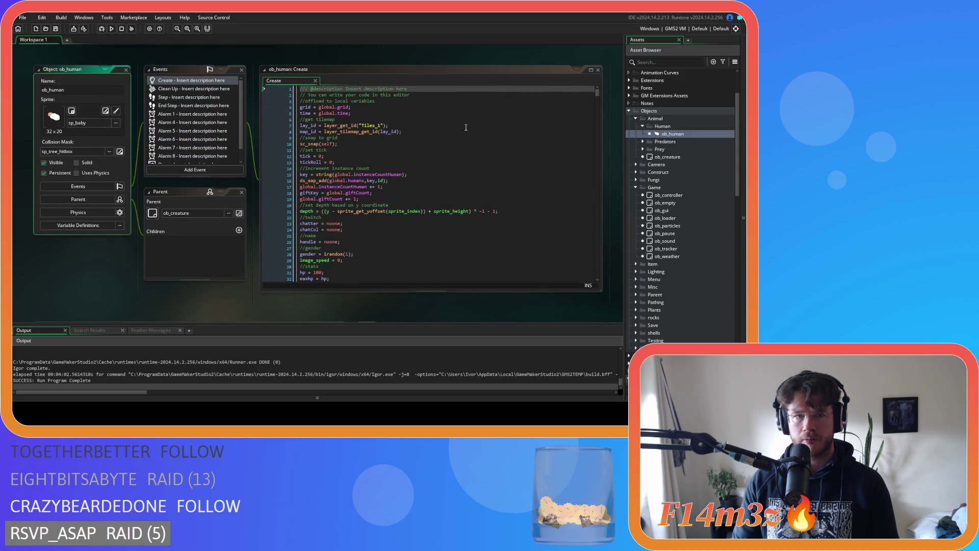
scroll(524, 147, down, 20)
scroll(523, 147, down, 20)
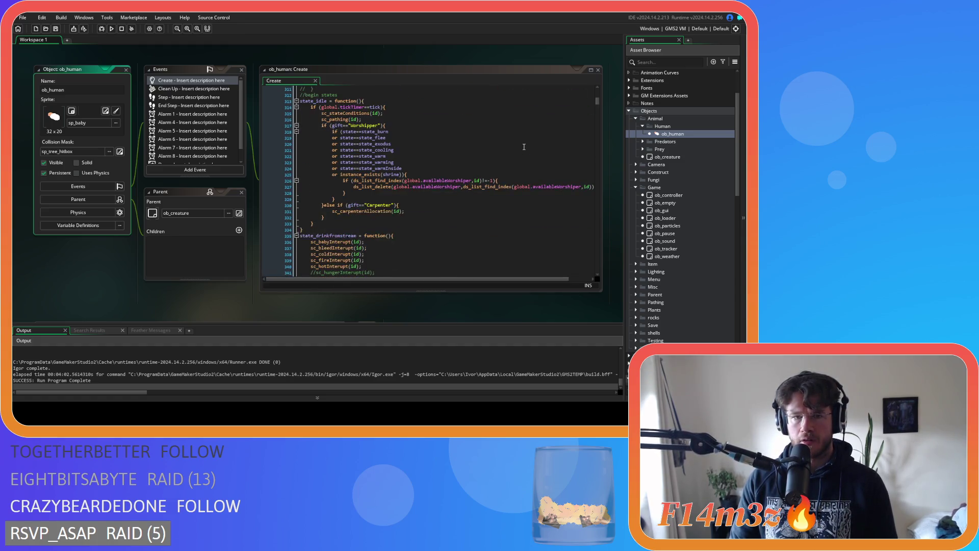
scroll(524, 146, up, 1)
scroll(524, 147, down, 1)
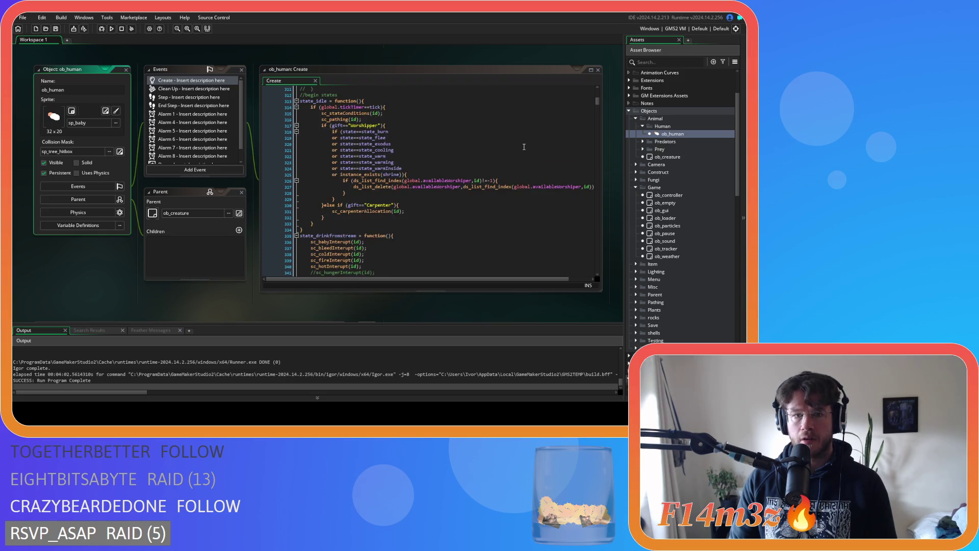
click(363, 216)
middle_click(363, 217)
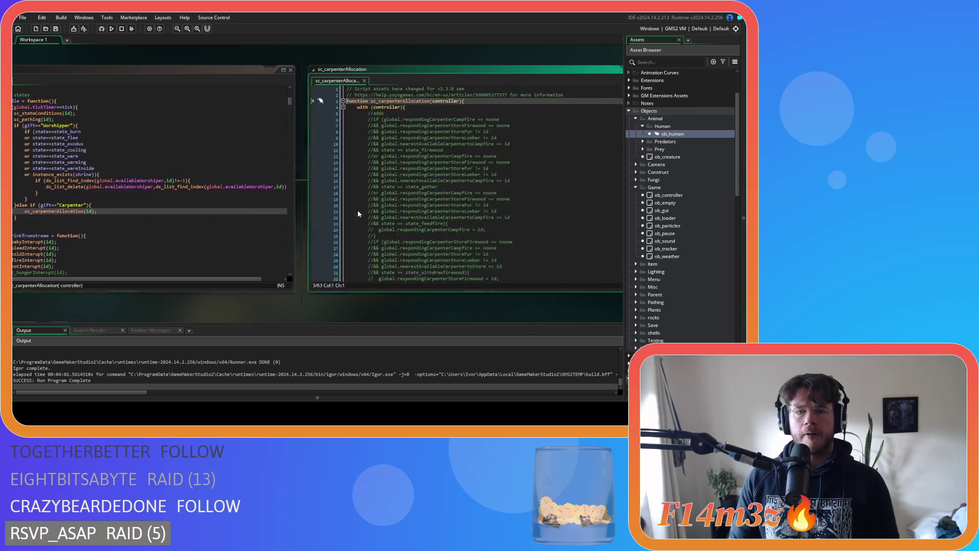
Review sc_carpenterAllocation's state checks on lines 51–60, including the commented-out sleep checks
scroll(526, 138, down, 10)
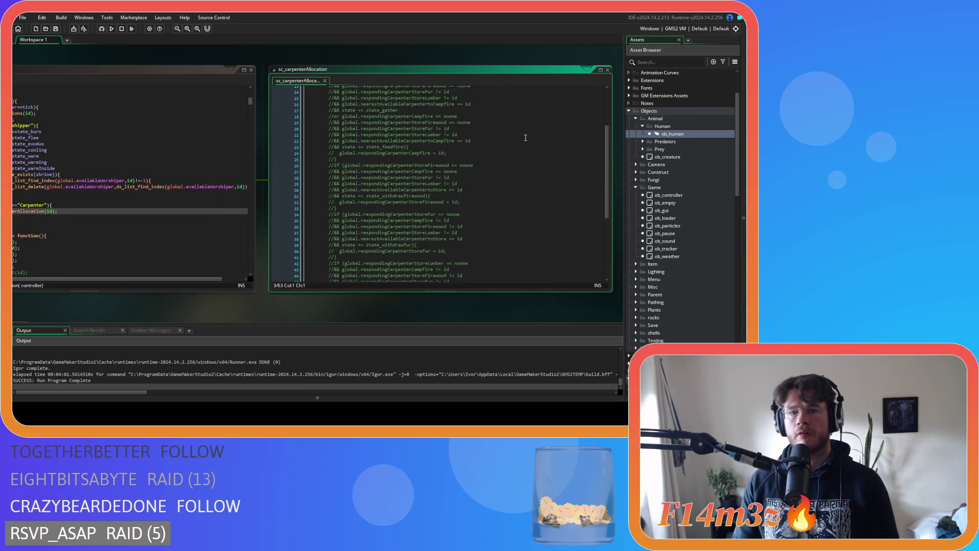
scroll(430, 189, up, 1)
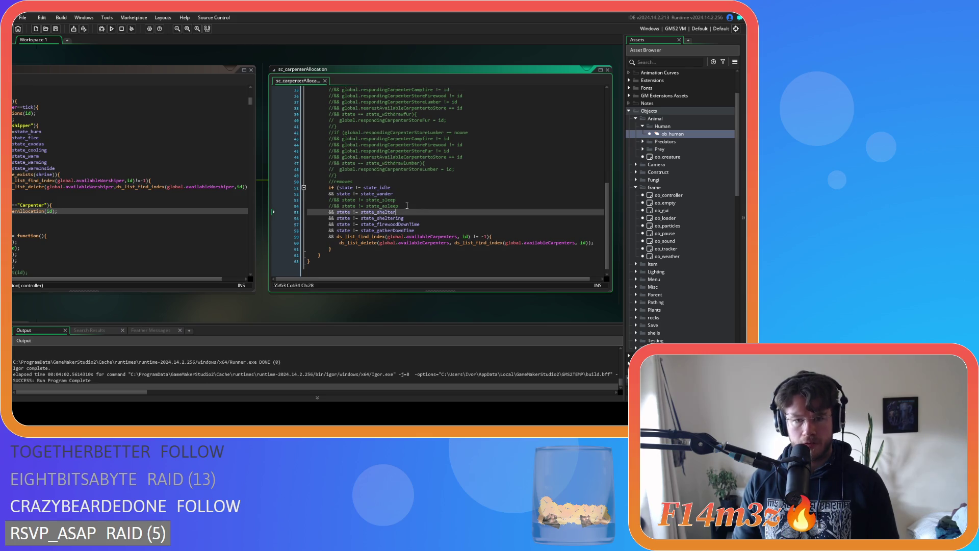
click(417, 217)
click(420, 224)
click(421, 231)
click(410, 193)
click(408, 187)
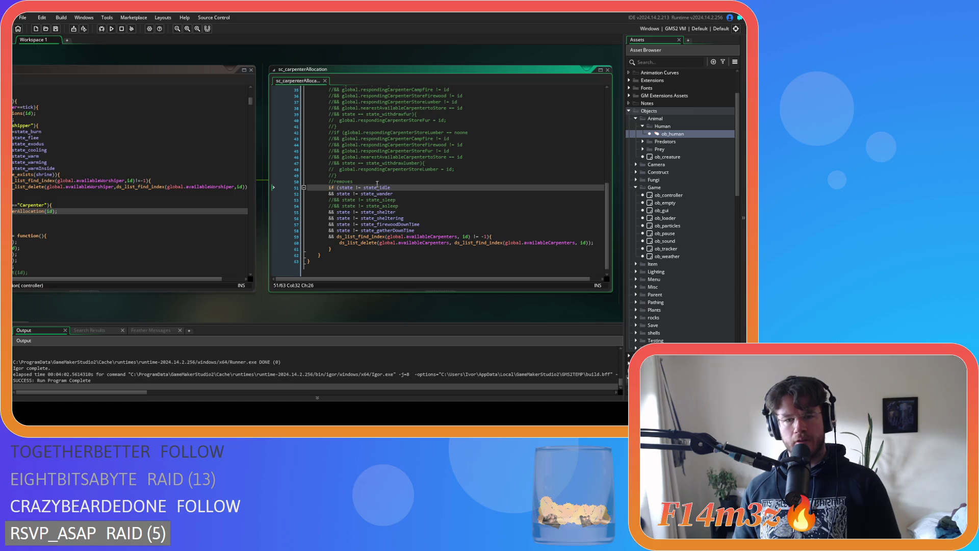
click(414, 231)
drag(379, 243, 504, 244)
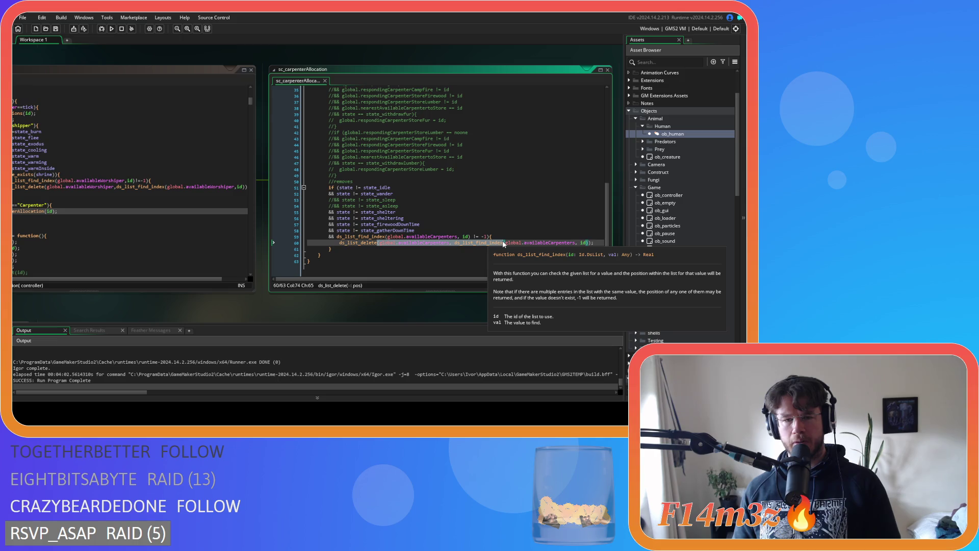
drag(399, 206, 319, 204)
click(438, 209)
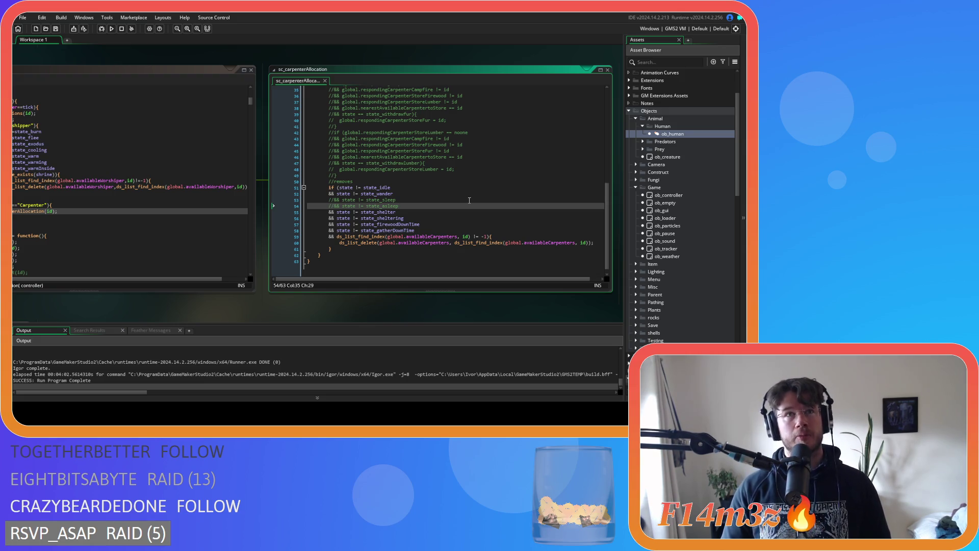
scroll(700, 268, down, 5)
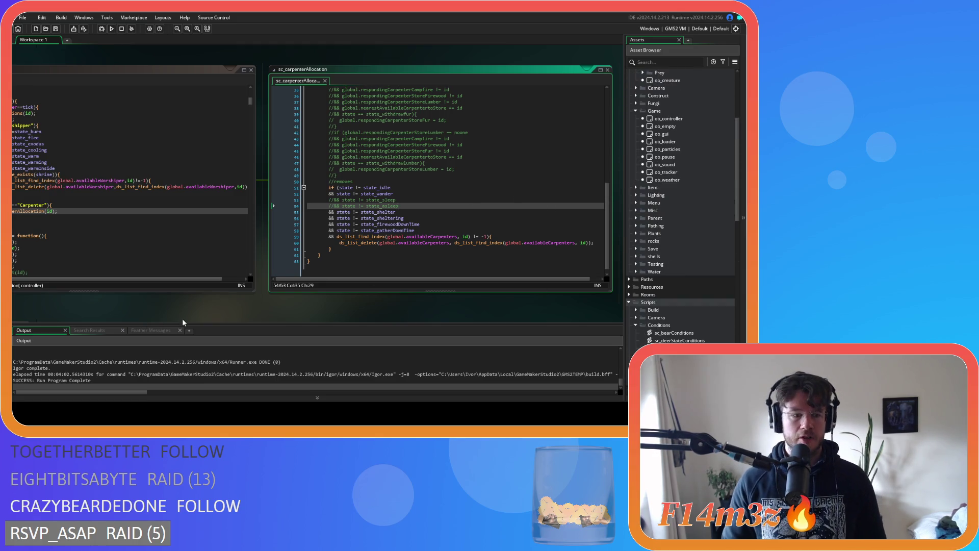
Build and run the game to test it, then quit back to the IDE
click(111, 29)
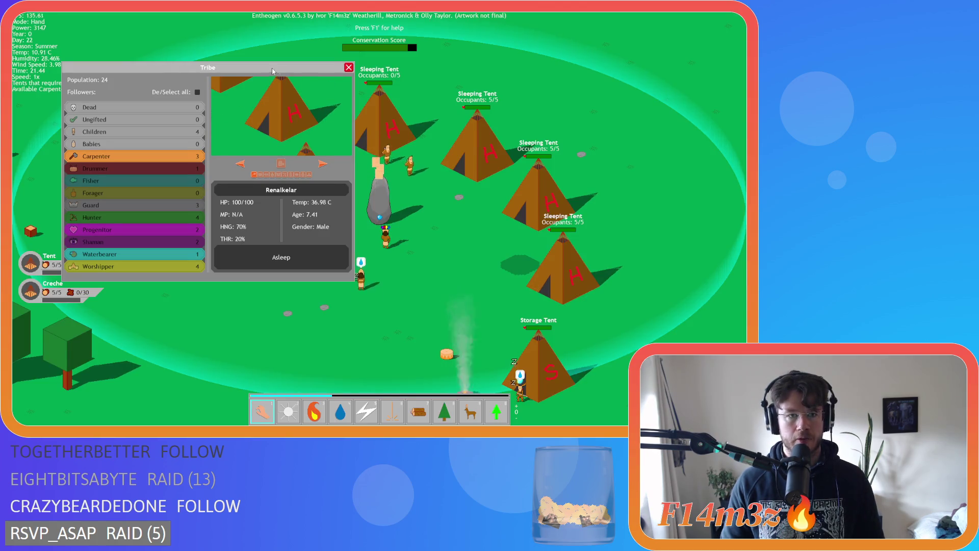
key(Escape)
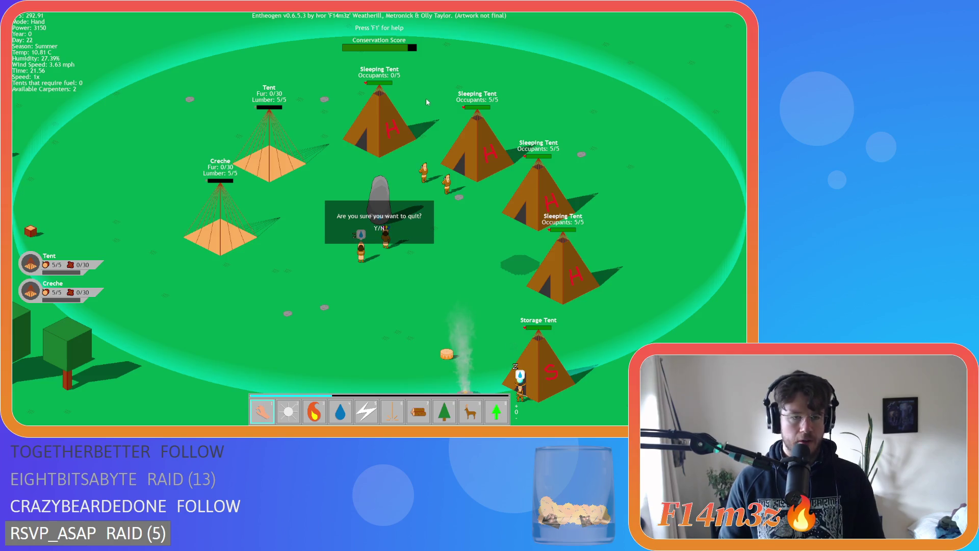
scroll(669, 256, down, 10)
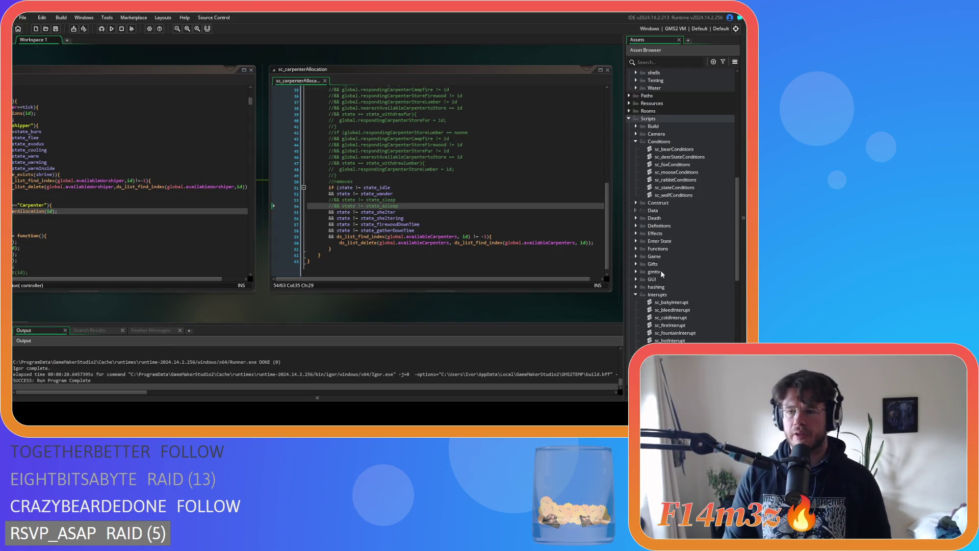
Expand the Loading scripts folder in the Asset Browser and bring up the sc_loadAvailable script
scroll(669, 256, down, 5)
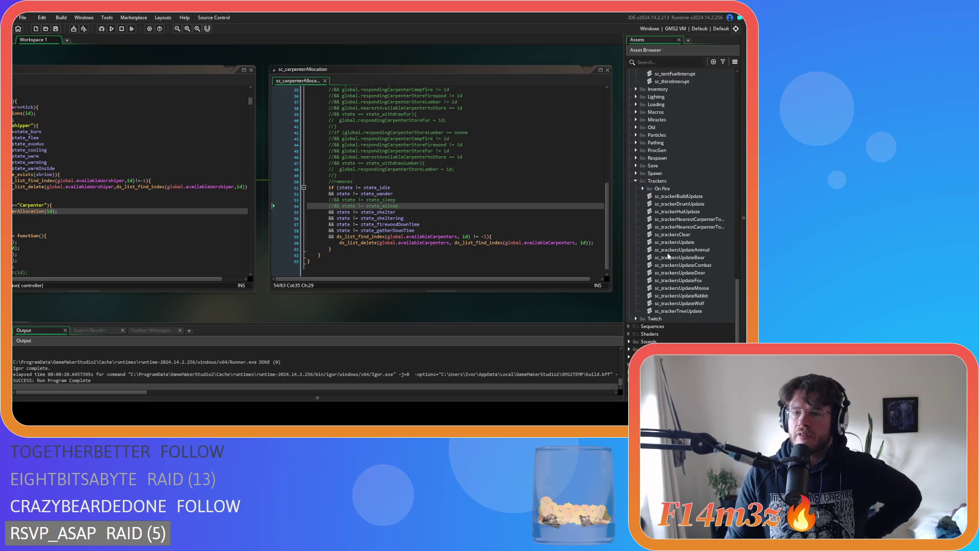
scroll(667, 256, up, 7)
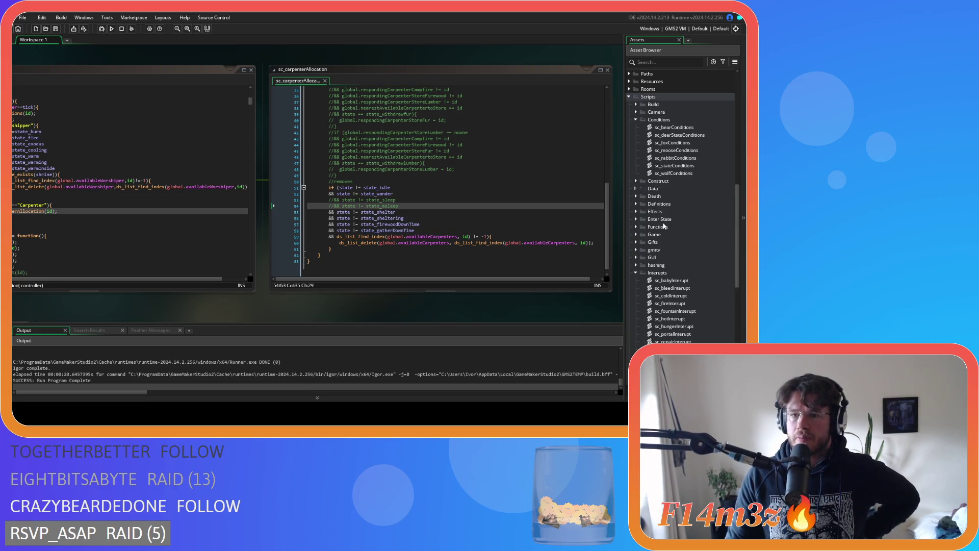
scroll(666, 241, up, 2)
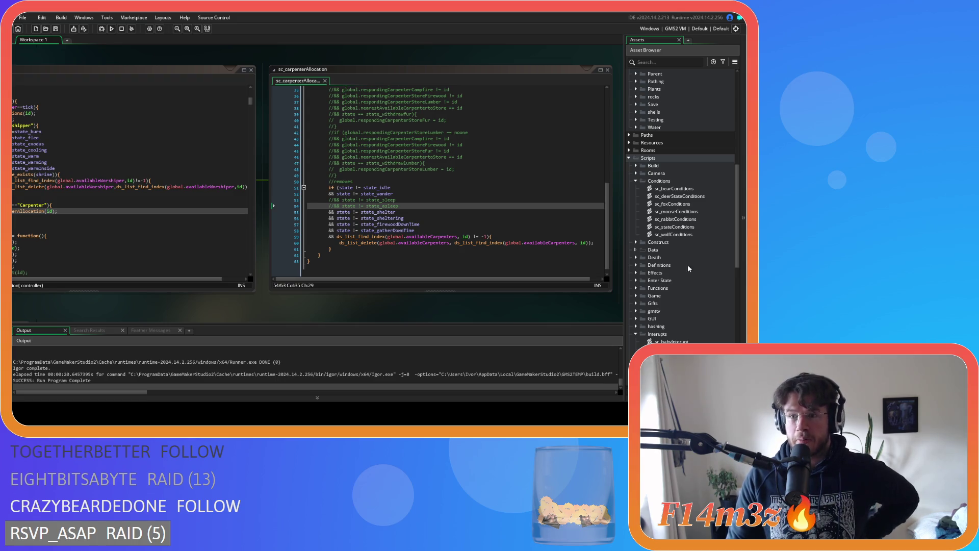
scroll(688, 265, up, 7)
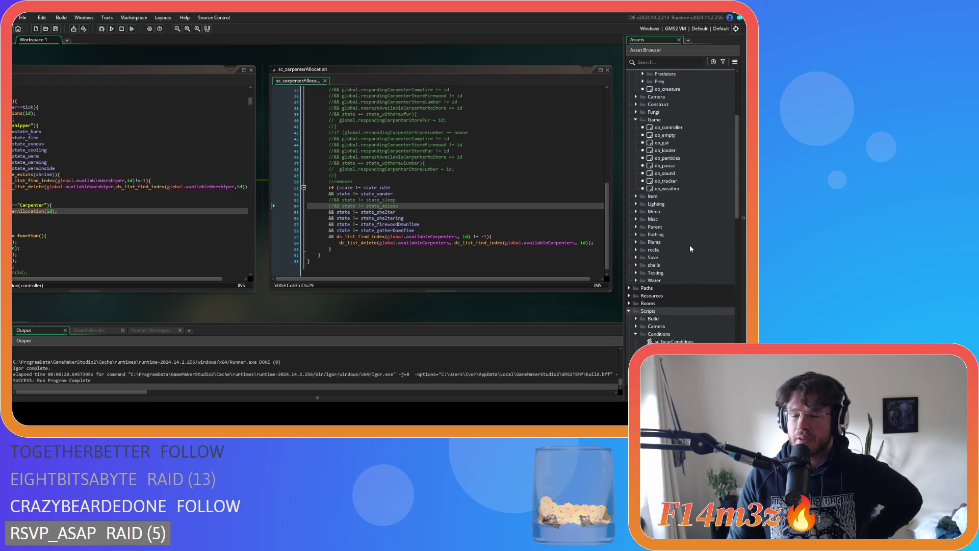
scroll(689, 246, down, 8)
scroll(691, 249, down, 4)
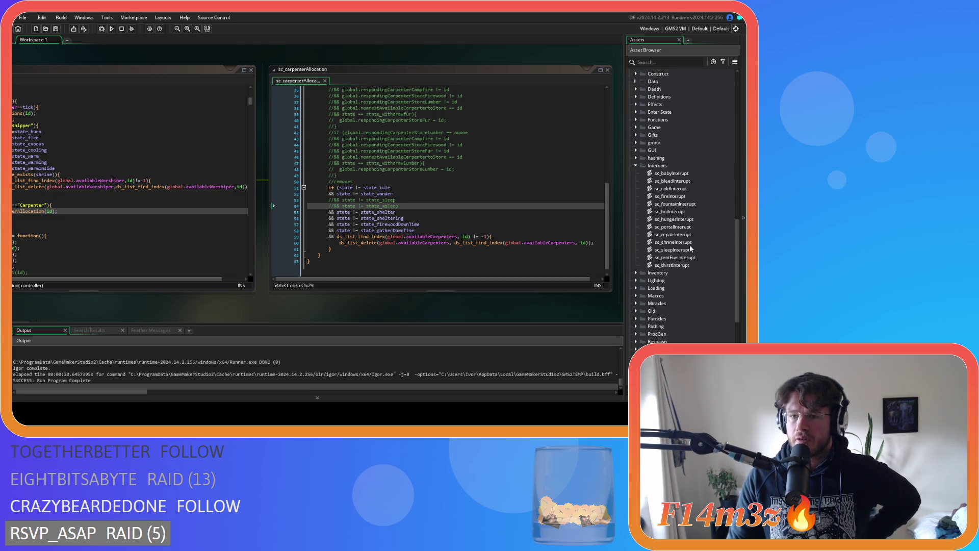
scroll(691, 249, down, 3)
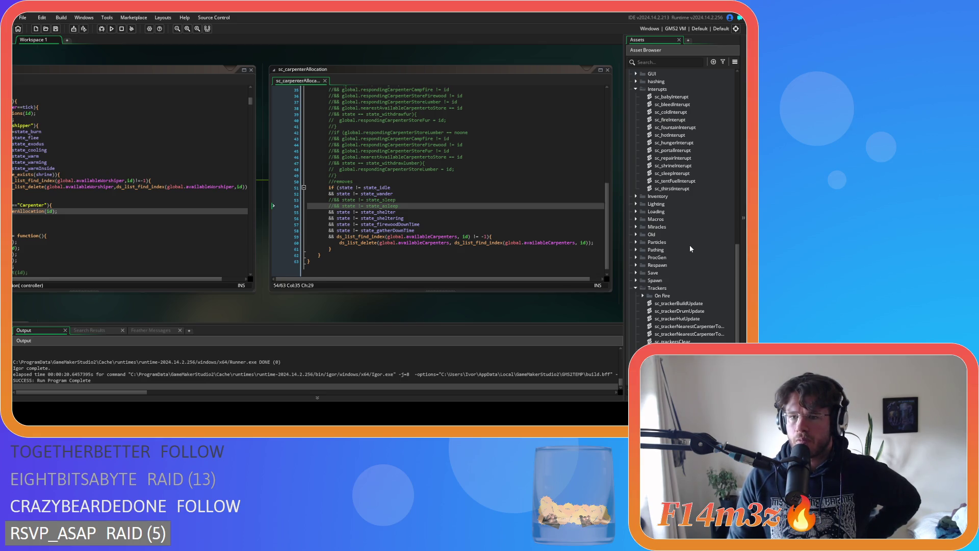
scroll(689, 249, down, 5)
scroll(689, 248, up, 3)
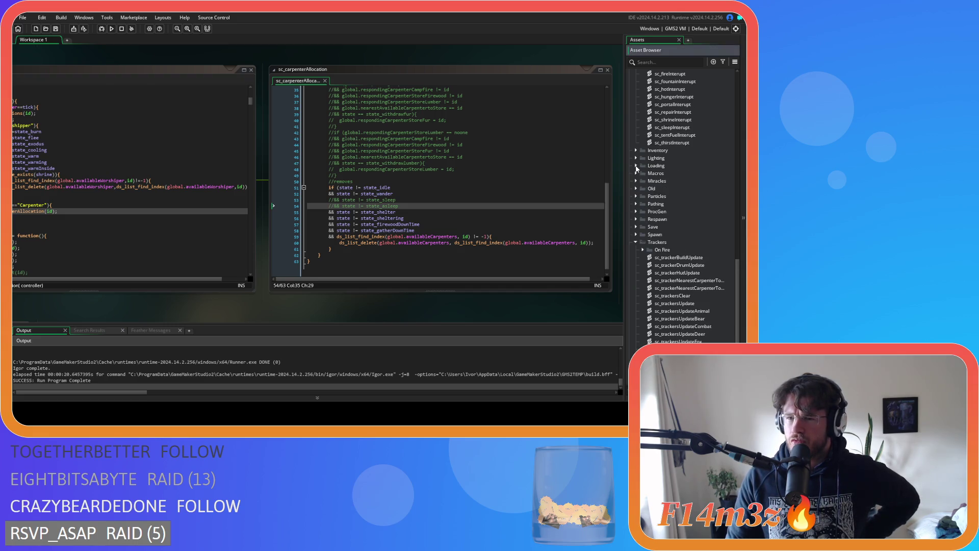
click(636, 166)
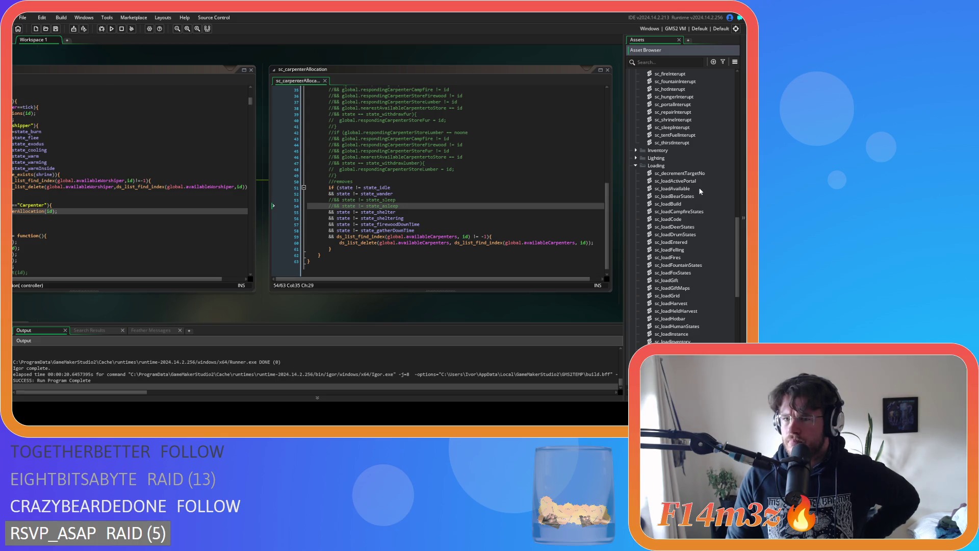
double_click(690, 190)
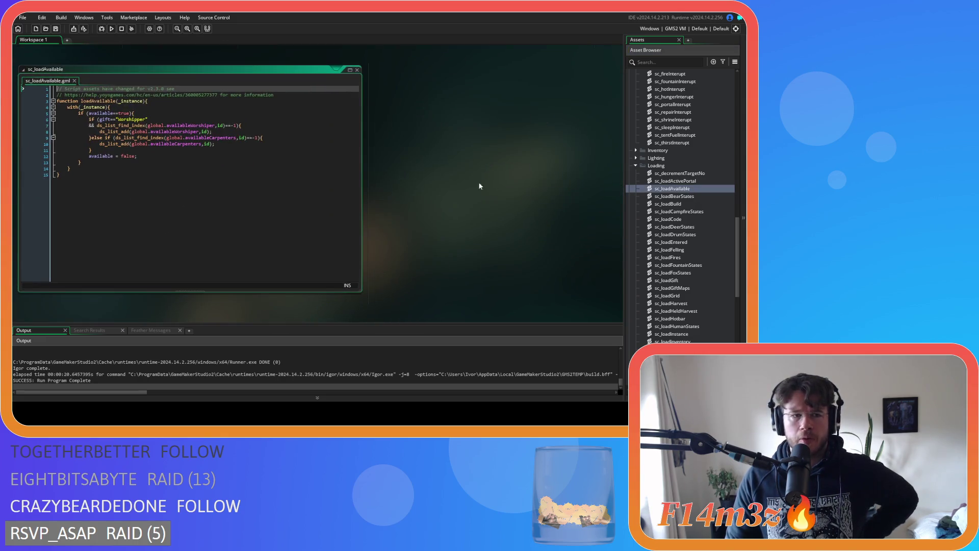
Review lines 9–13 of sc_loadAvailable: the worshipper/carpenter list checks and the ds_list_find_index help
click(282, 151)
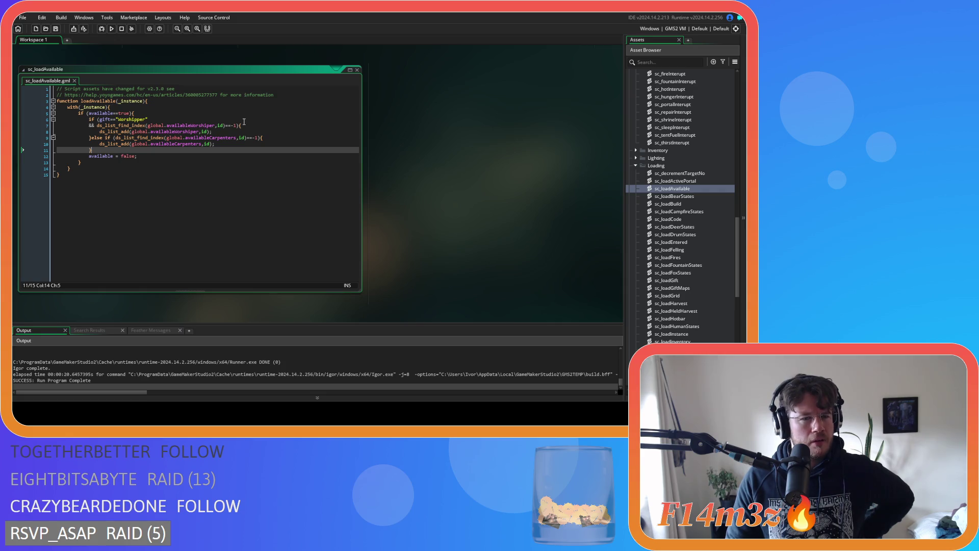
click(90, 140)
click(195, 150)
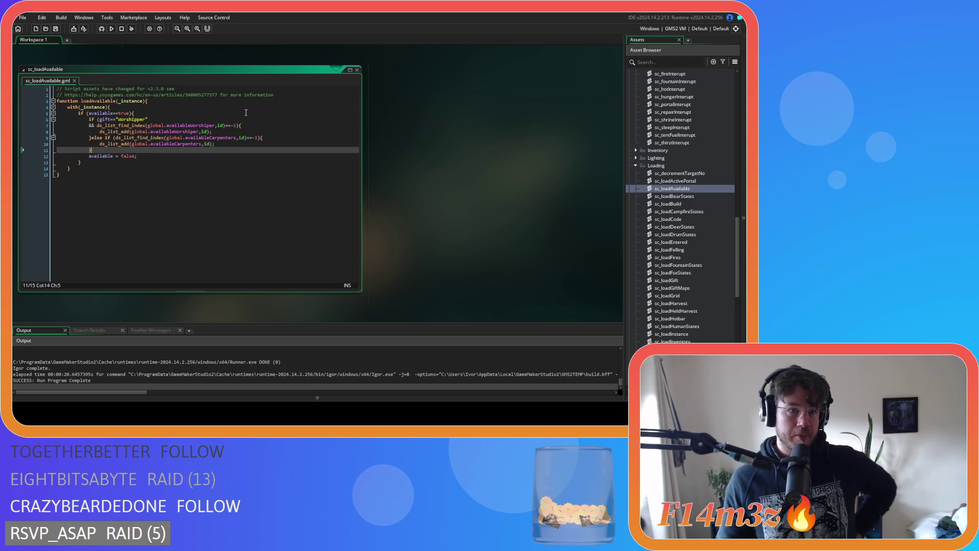
mouse_move(163, 137)
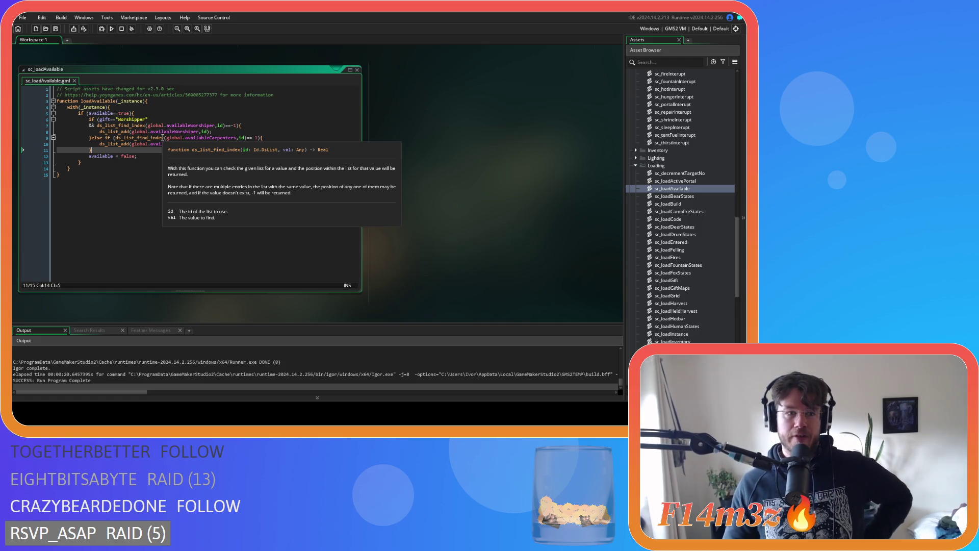
click(255, 163)
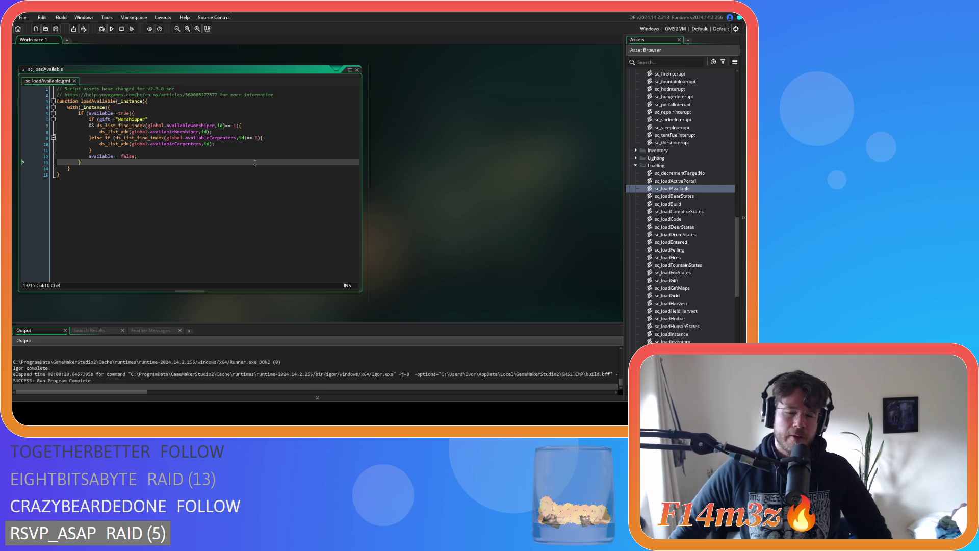
click(216, 150)
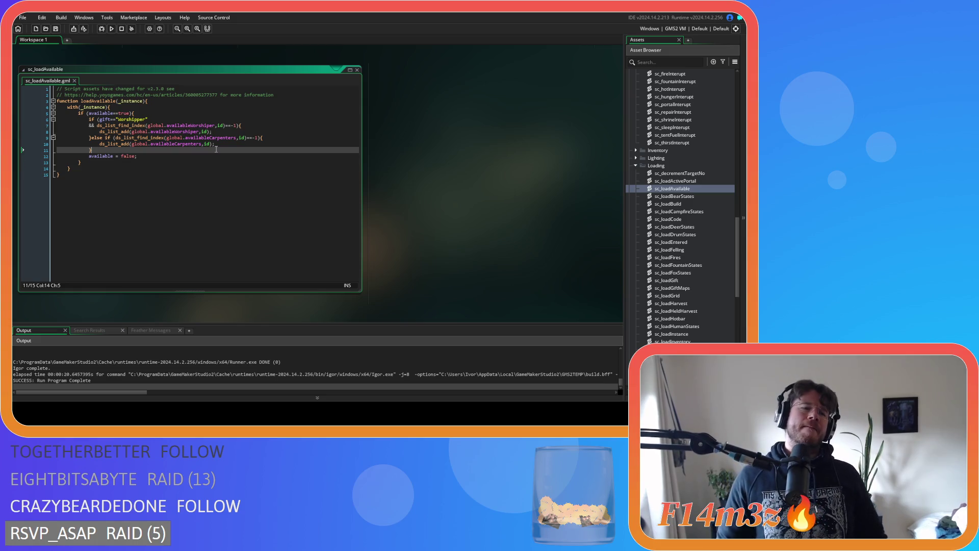
click(158, 160)
click(201, 137)
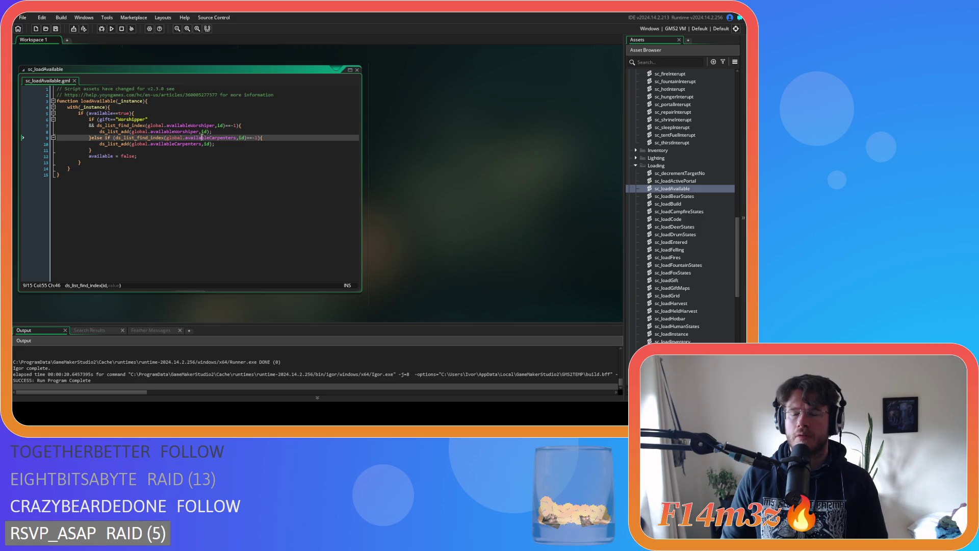
scroll(694, 204, up, 10)
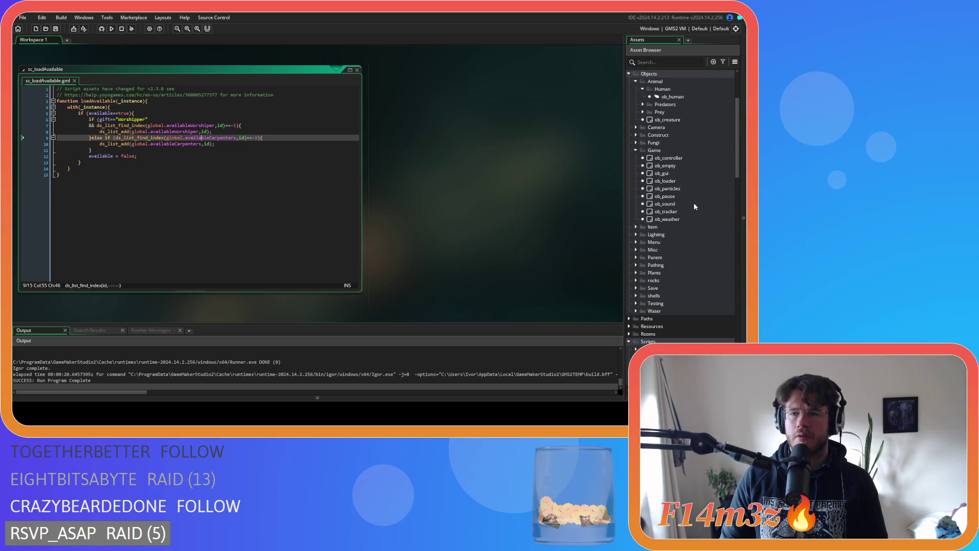
In ob_human's sc_carpenterAllocation, delete the commented-out state_sleep and state_asleep checks
double_click(673, 97)
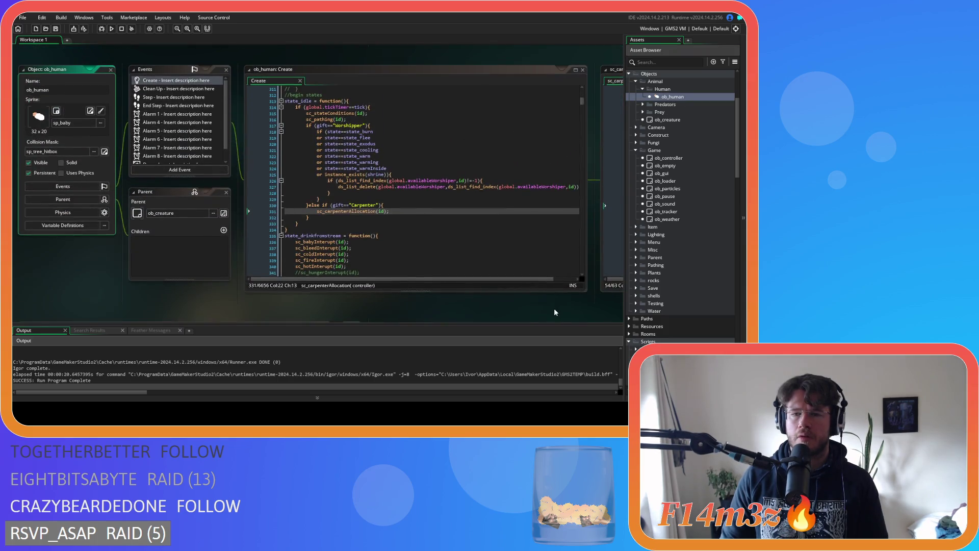
drag(556, 312, 136, 311)
click(370, 192)
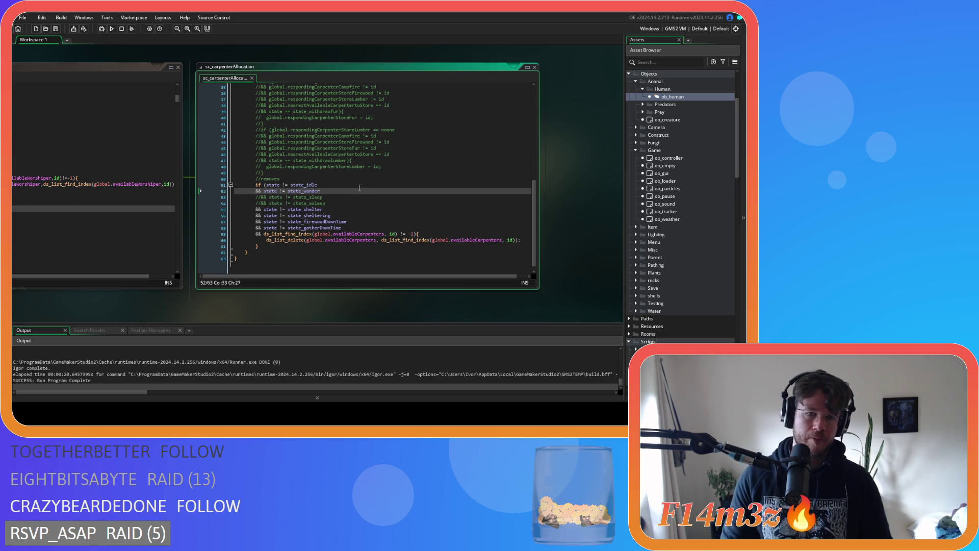
click(201, 204)
drag(201, 204, 148, 192)
key(Delete)
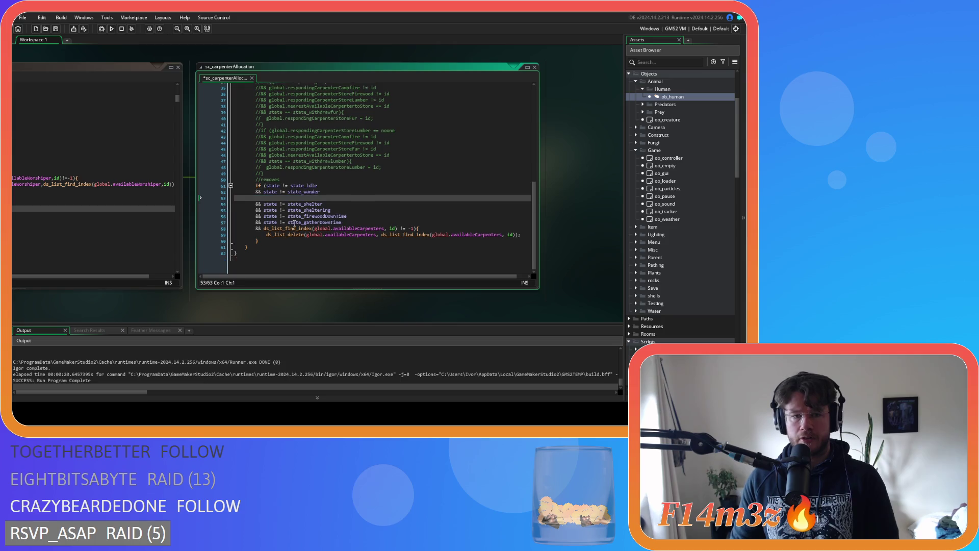
Select the six remaining state exclusion checks in the carpenter-removal condition
drag(347, 228, 264, 197)
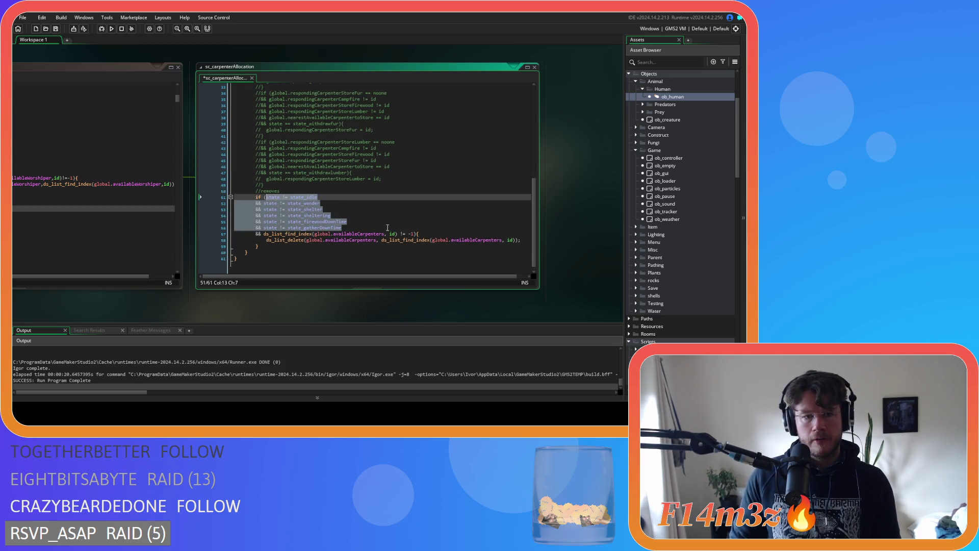
drag(118, 317, 316, 288)
key(ctrl+c)
scroll(311, 265, down, 5)
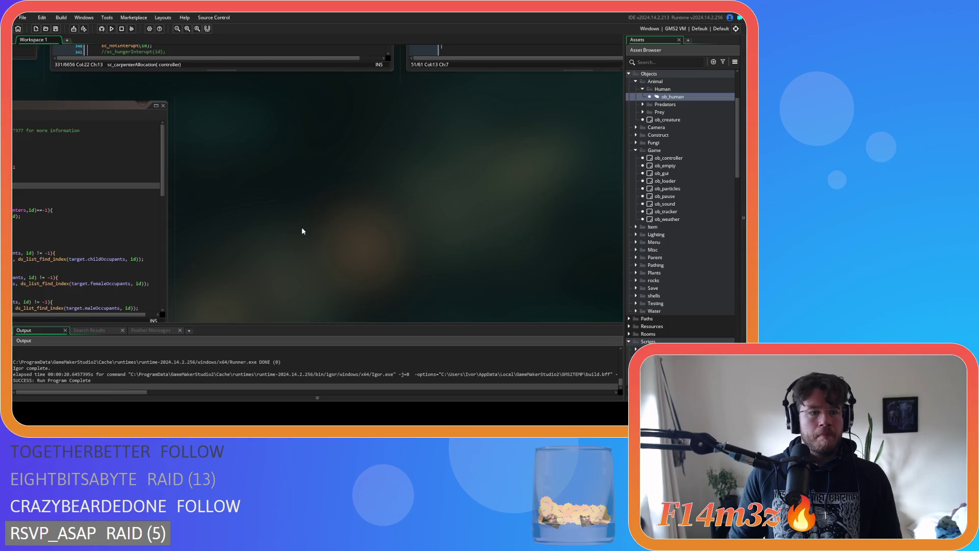
Return to the sc_loadAvailable script from the assets and place the caret in its code
scroll(695, 213, down, 5)
scroll(695, 214, down, 5)
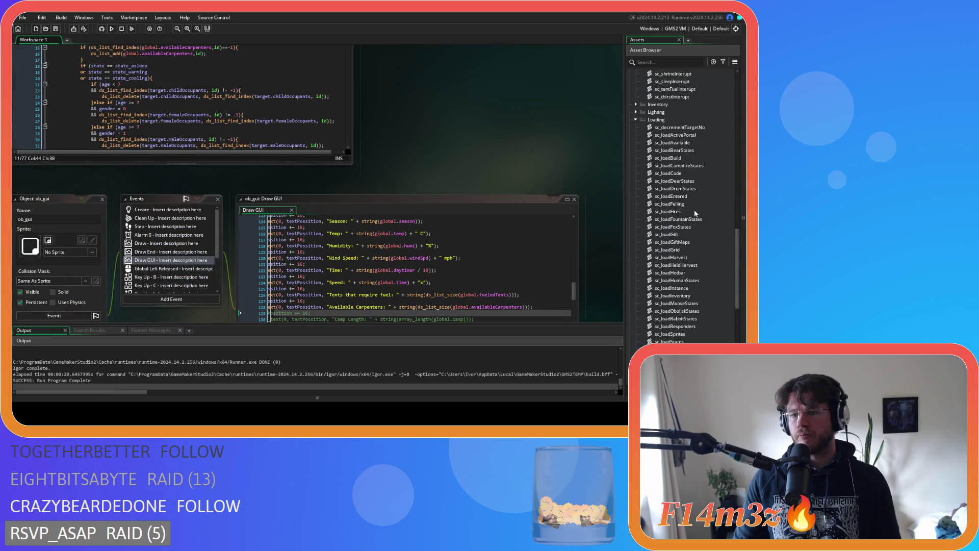
scroll(694, 210, up, 3)
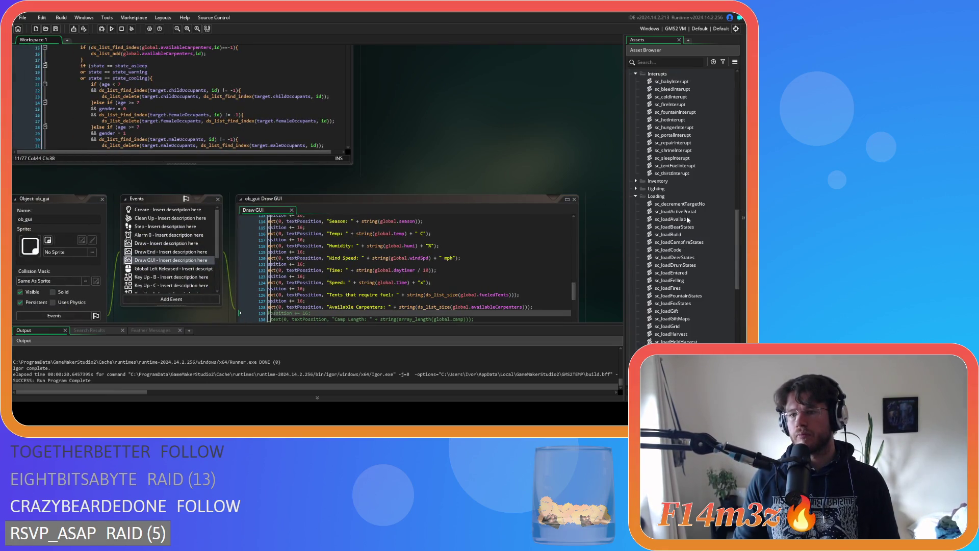
click(685, 220)
double_click(685, 220)
click(143, 162)
click(222, 150)
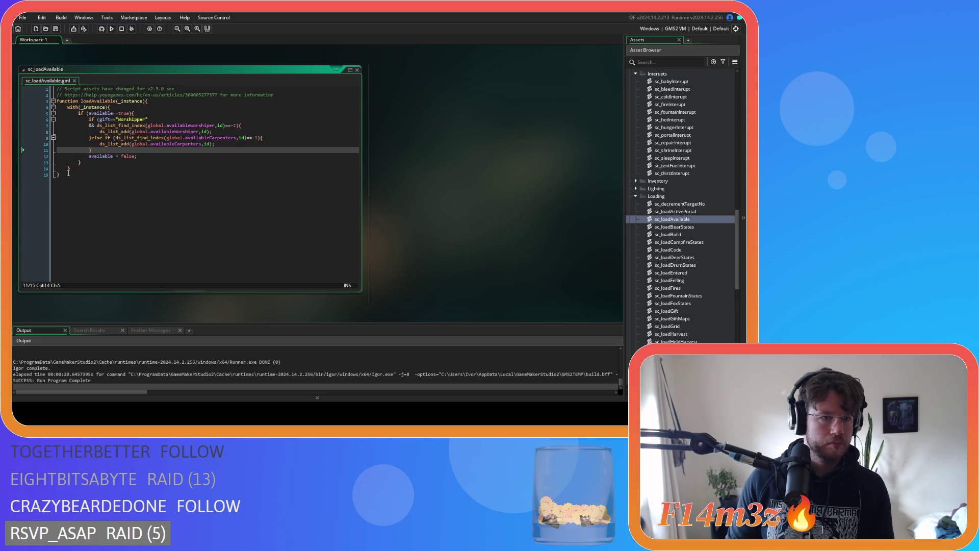
Paste the six state exclusion checks on a new line below the function
click(113, 210)
key(Return)
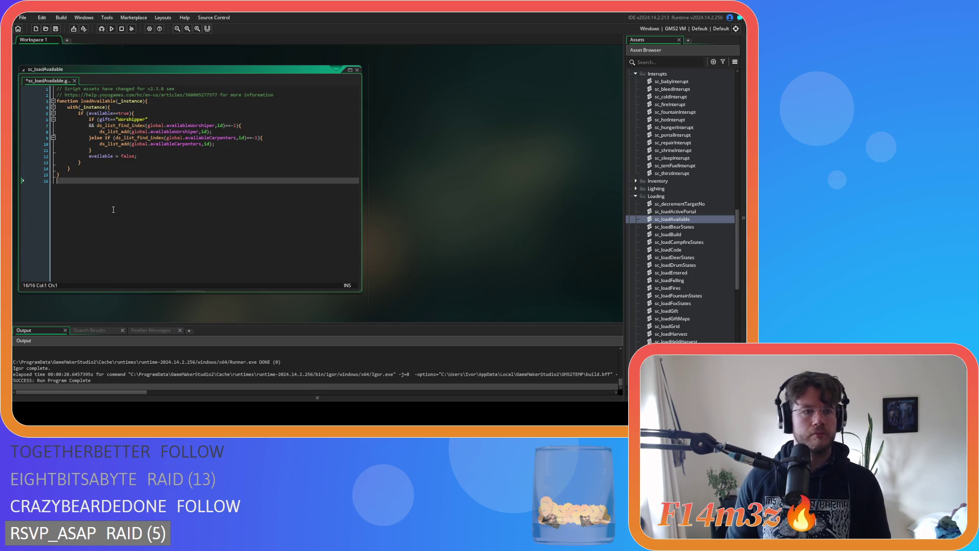
key(ctrl+v)
key(shift+Up)
key(shift+Up)
key(shift+Up)
key(shift+Home)
Move gift=="Worshipper" out of line 6 into its own if (gift=="Worshipper"){ line
click(173, 202)
drag(99, 119, 149, 121)
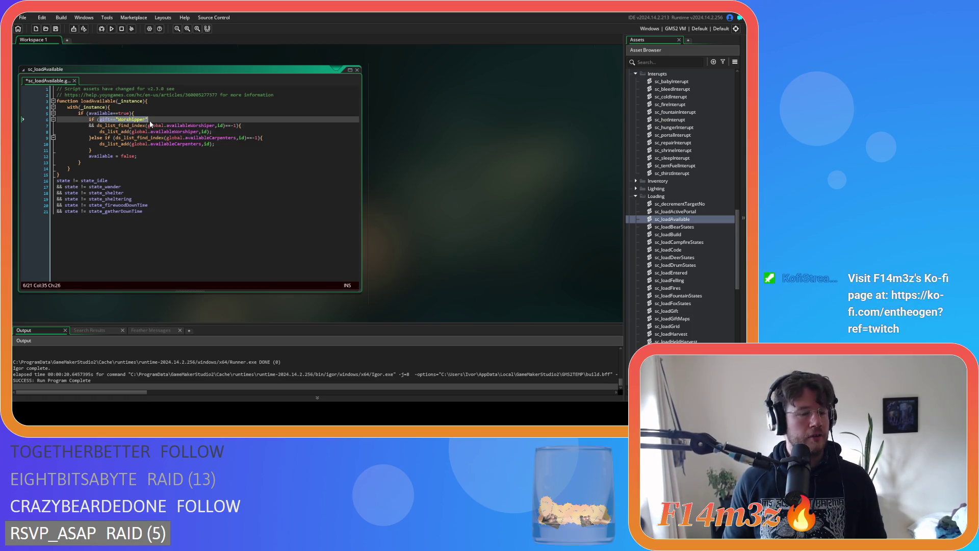
key(BackSpace)
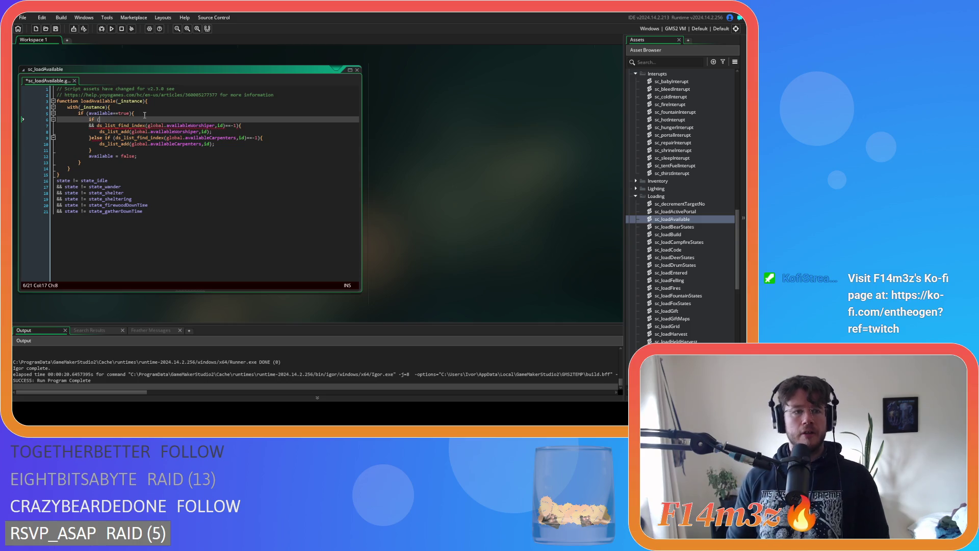
click(142, 114)
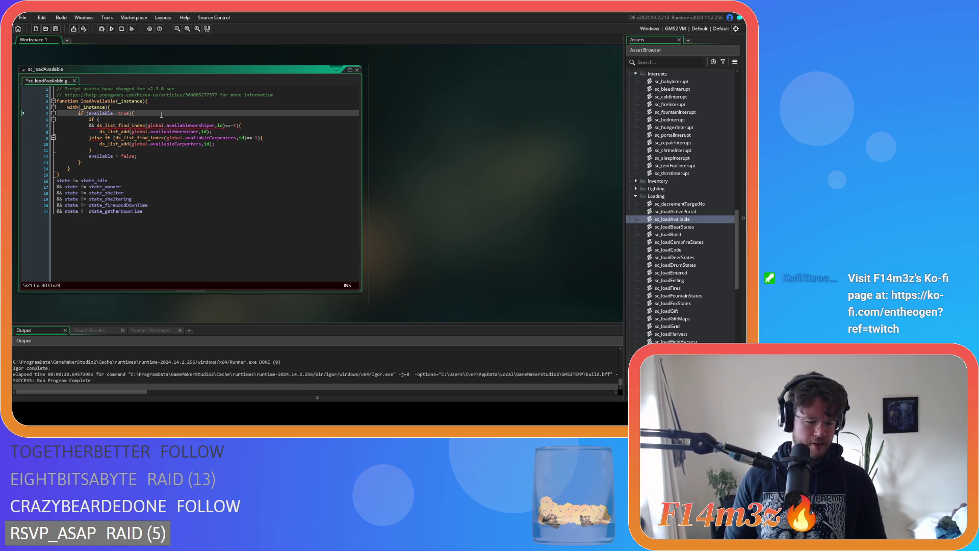
key(Return)
text(if ())
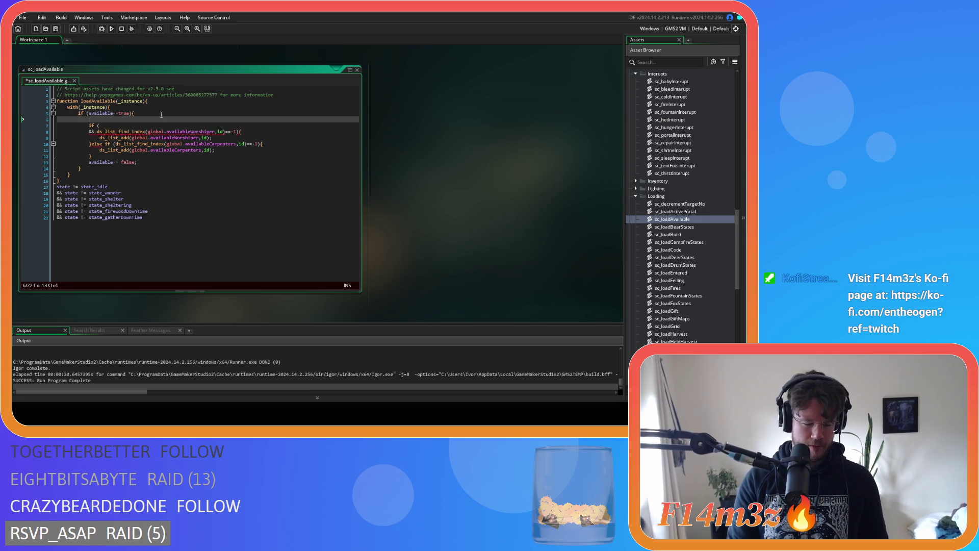
text(gift=="Worshipper")
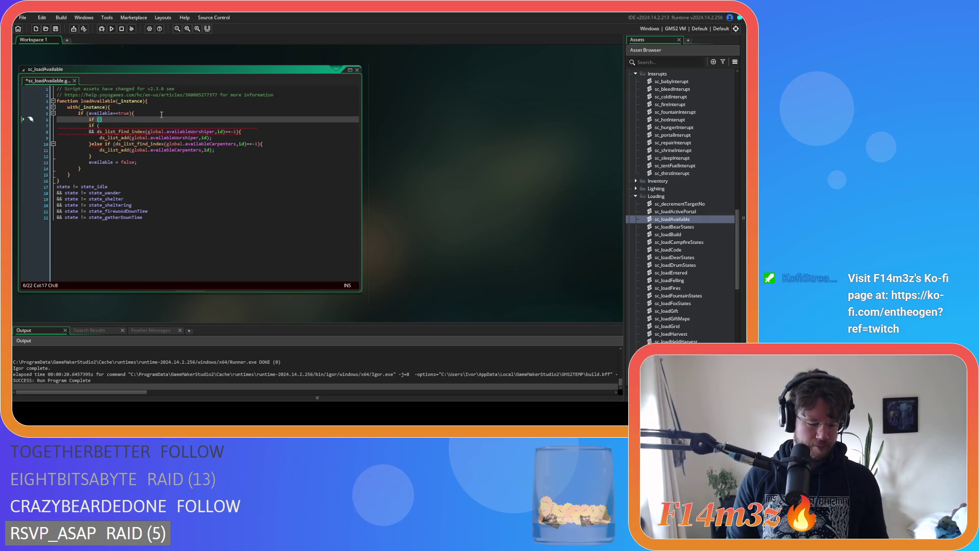
text(){)
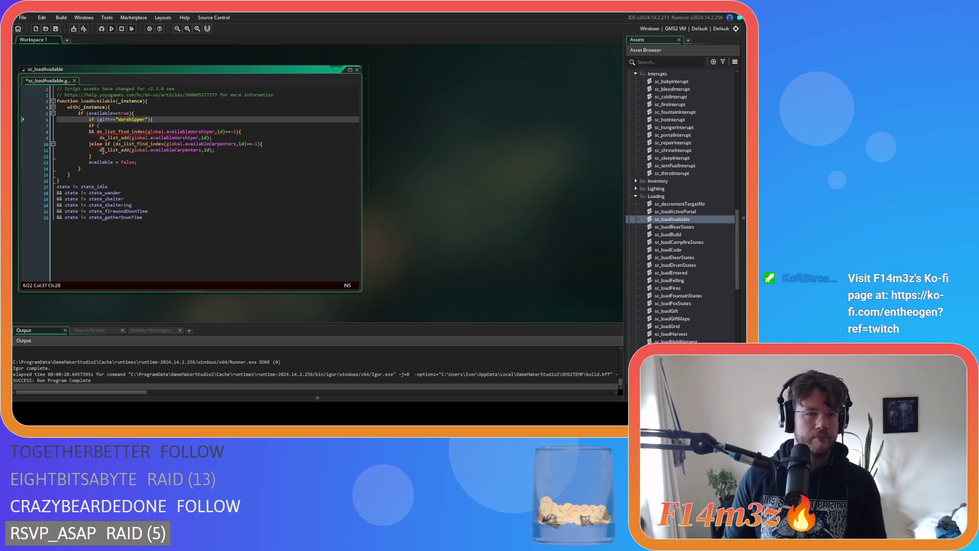
Add, then undo, a blank line after available = false, briefly selecting that statement
click(155, 161)
key(Return)
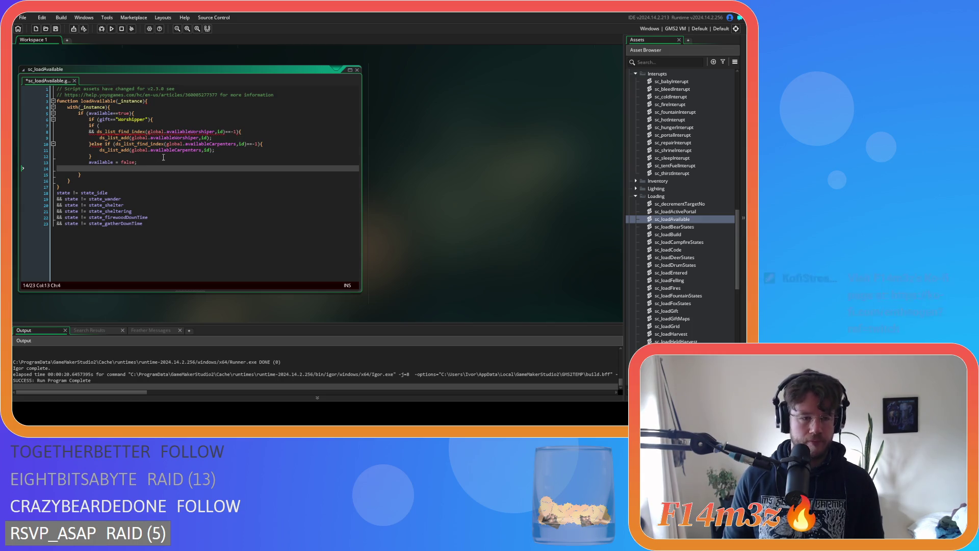
key(ctrl+z)
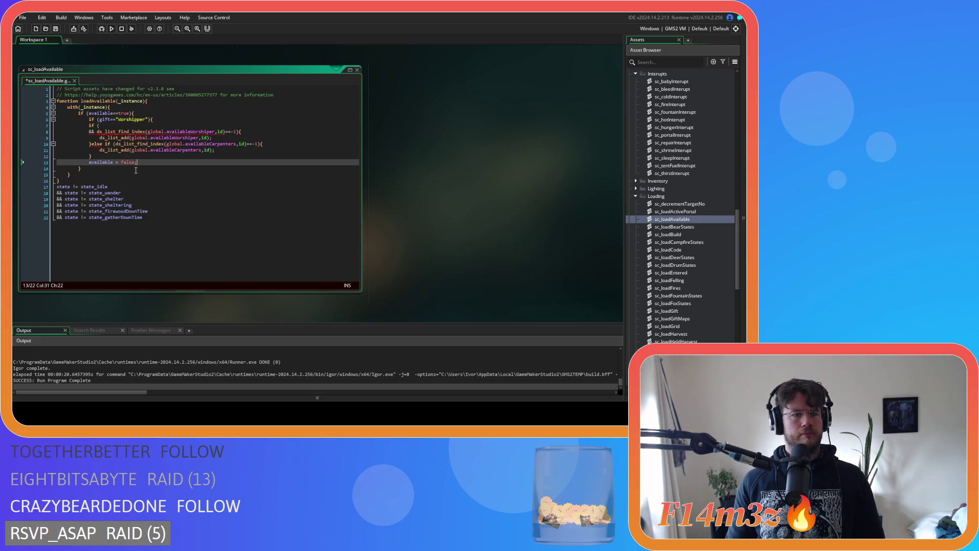
mouse_move(84, 160)
mouse_down()
mouse_move(172, 165)
mouse_move(97, 163)
mouse_move(141, 163)
mouse_up()
click(141, 162)
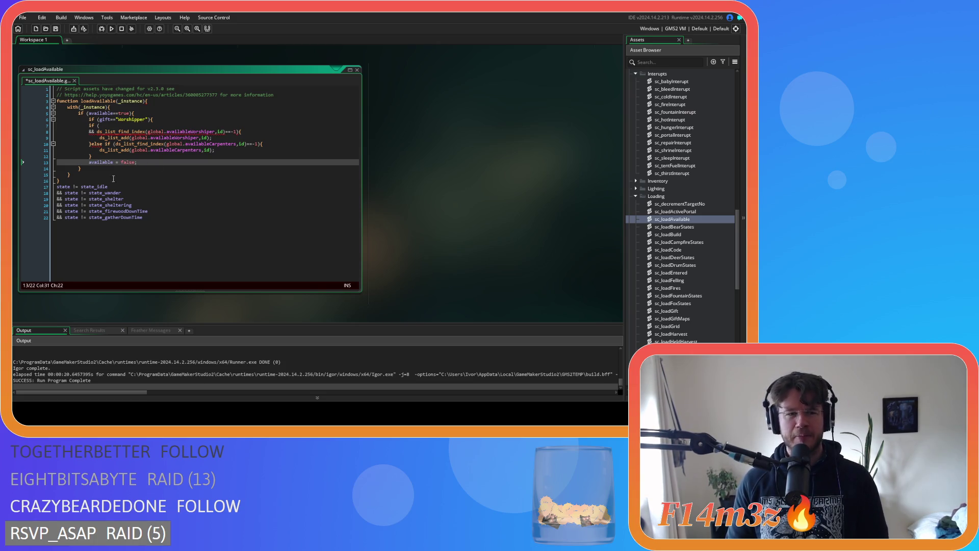
Join the worshipper list lookup on line 8 onto the if line above it
click(97, 131)
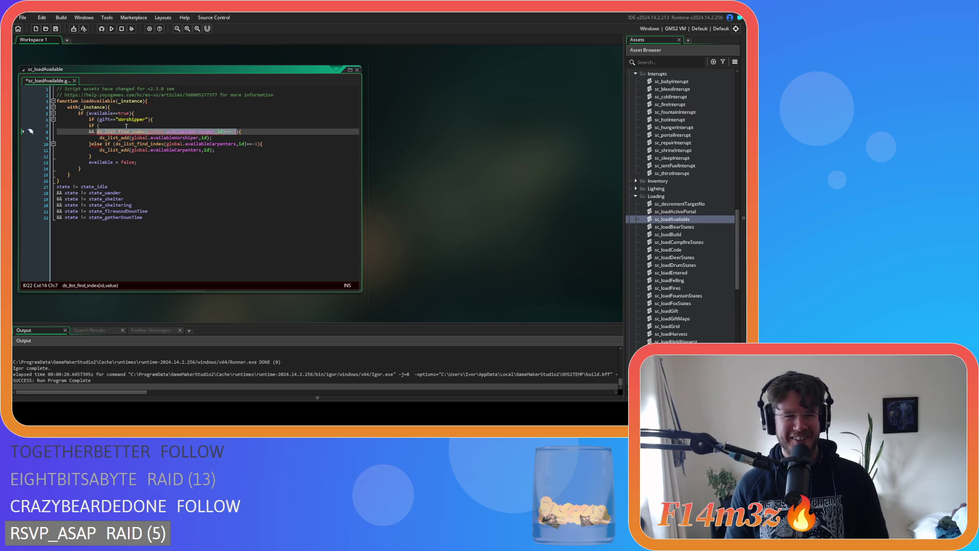
click(101, 130)
key(BackSpace)
key(BackSpace)
key(BackSpace)
click(230, 162)
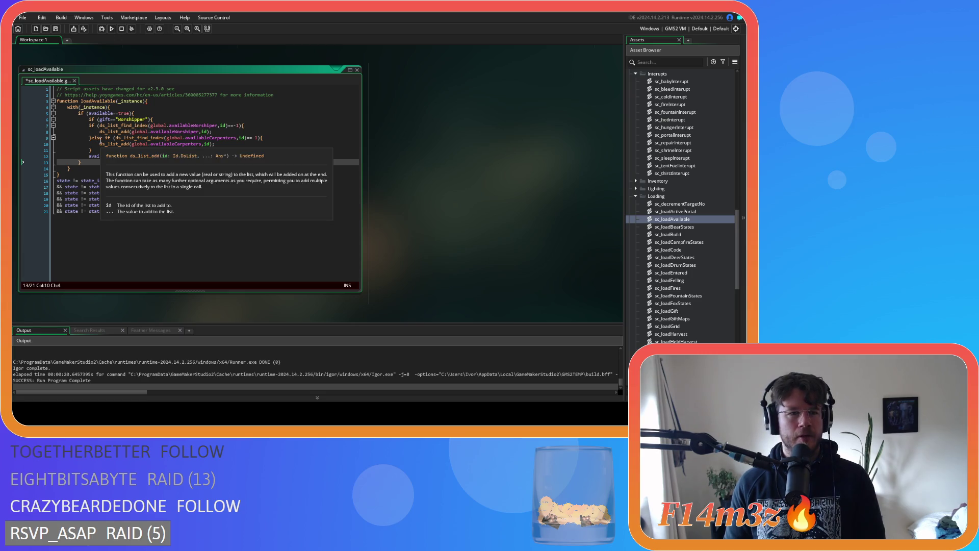
click(97, 132)
Drop the else before the carpenter check and indent the worshipper list lines under the Worshipper check
click(96, 138)
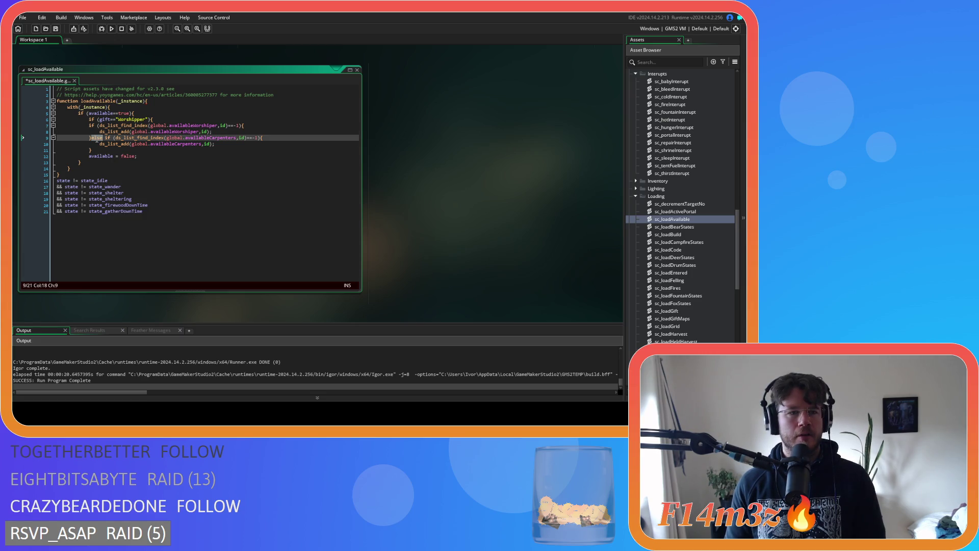
key(Delete)
key(Delete)
key(Return)
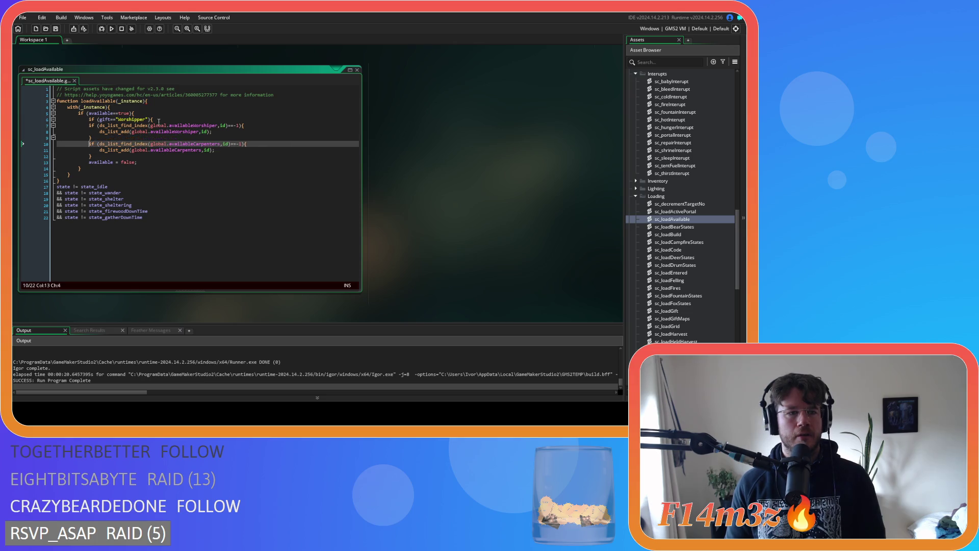
click(166, 119)
click(142, 138)
key(Return)
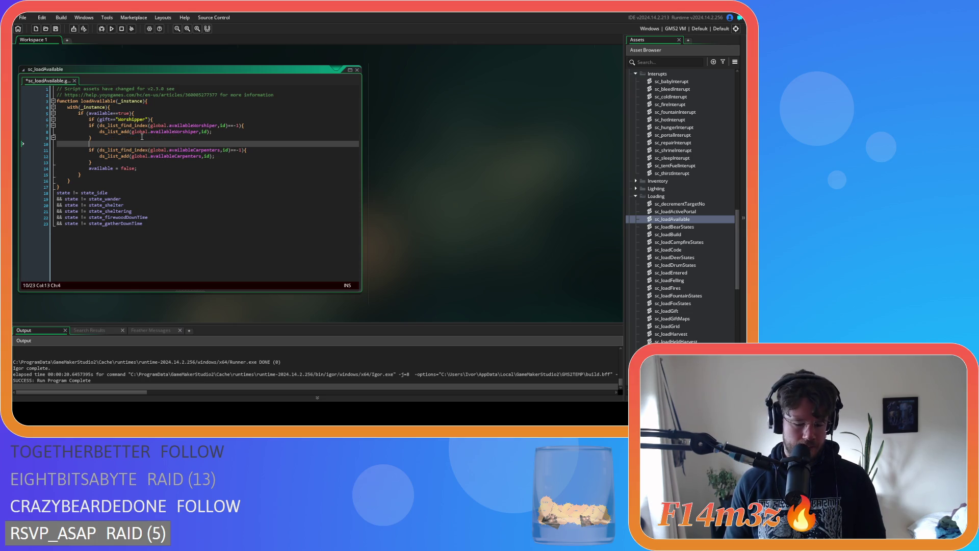
drag(142, 136, 57, 126)
key(Tab)
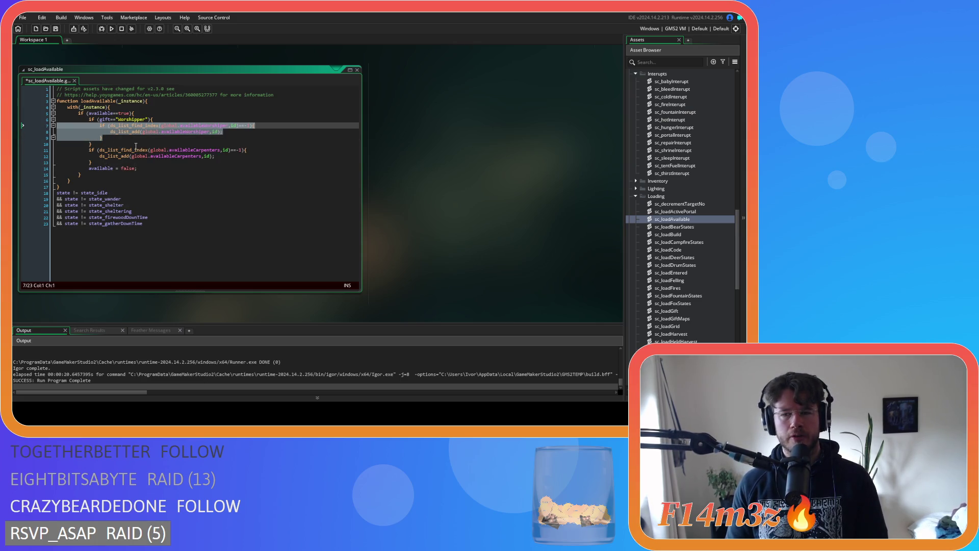
Copy the Worshipper gift check above the carpenter block and indent the Carpenters block beneath it
key(Up)
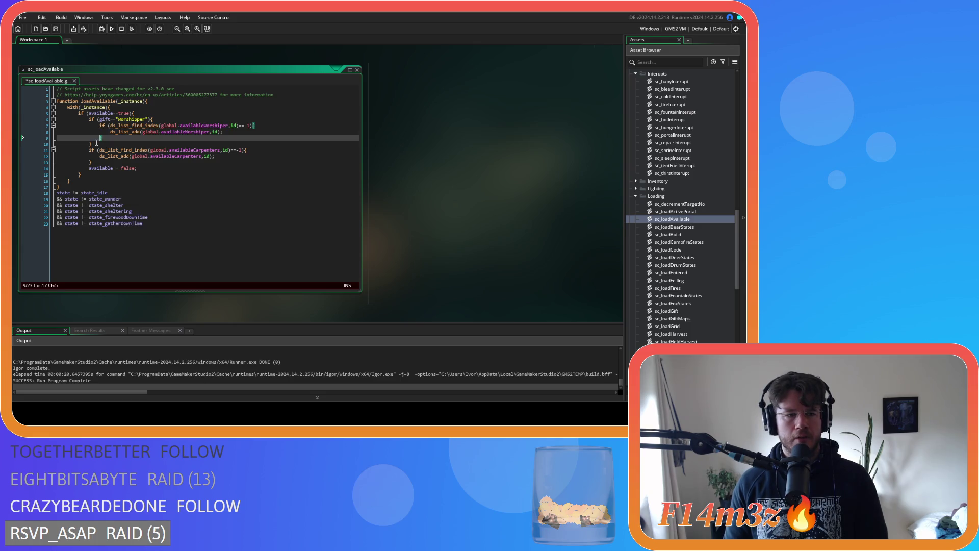
key(End)
key(shift+Home)
key(ctrl+c)
click(99, 141)
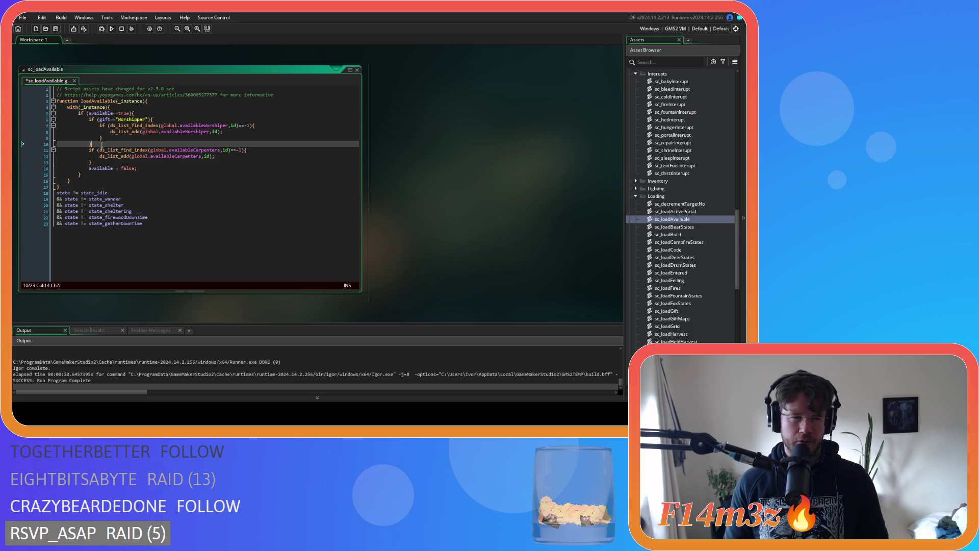
key(Return)
key(ctrl+v)
click(92, 174)
drag(90, 168, 90, 156)
key(Tab)
click(90, 154)
Turn the copied line into else if gift=="Carpenter", fixing the typo, and save the script
click(89, 150)
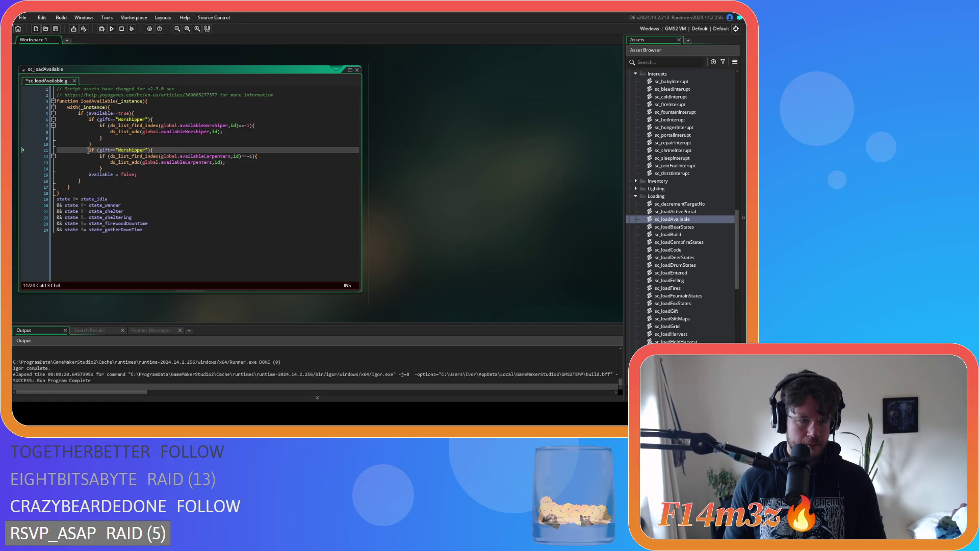
key(BackSpace)
key(BackSpace)
key(BackSpace)
text(else)
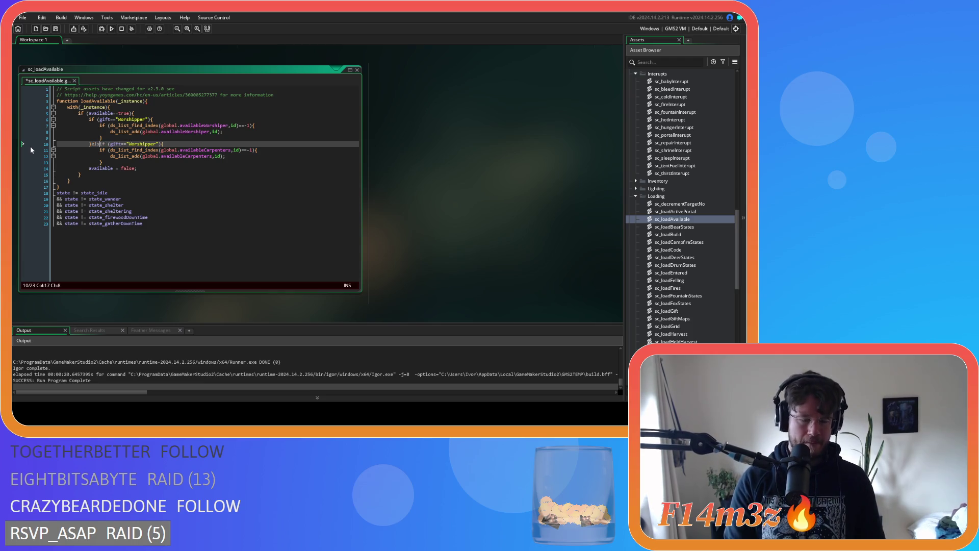
double_click(141, 145)
text(Carpetn)
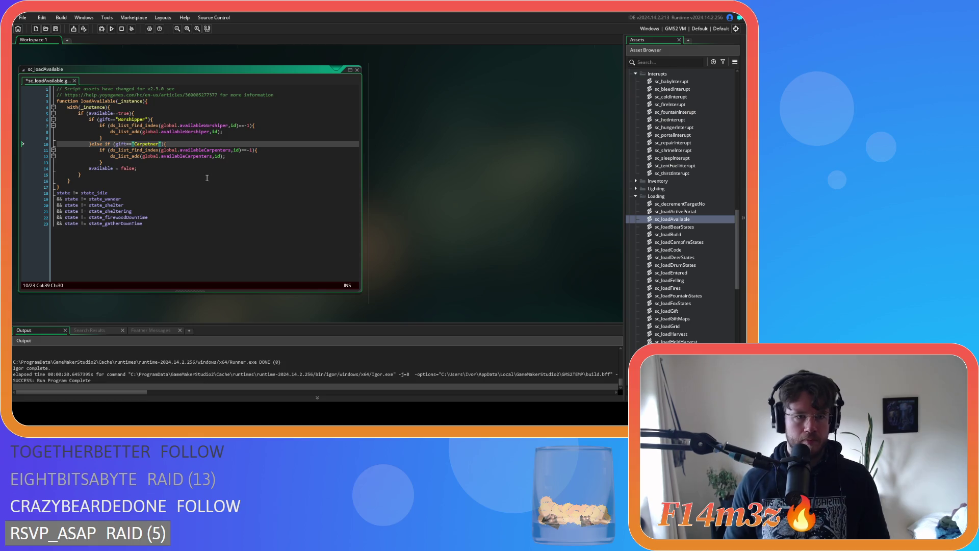
click(192, 162)
click(153, 143)
key(BackSpace)
key(BackSpace)
text(nt)
key(ctrl+s)
Replace the shared available = false line with one inside each of the Worshipper and Carpenter branches
click(203, 149)
click(158, 150)
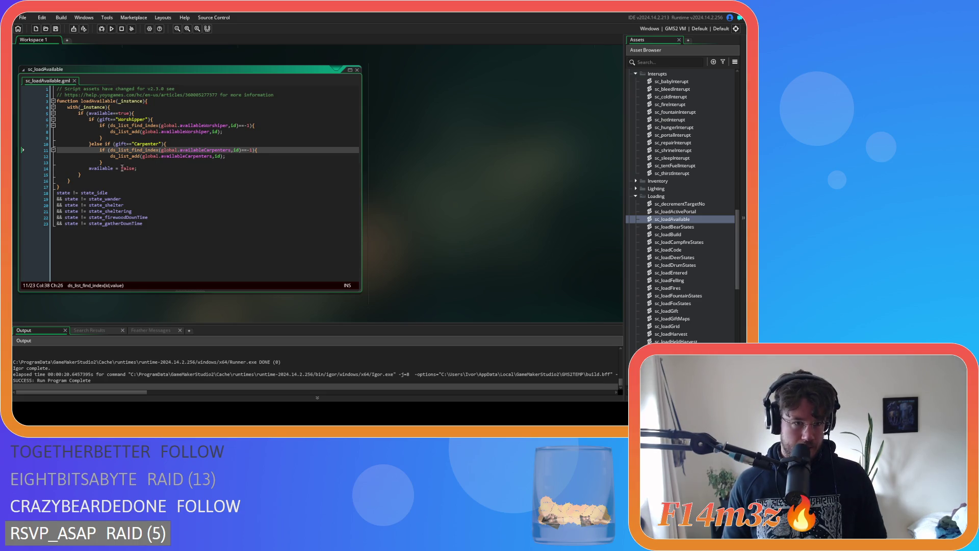
click(147, 163)
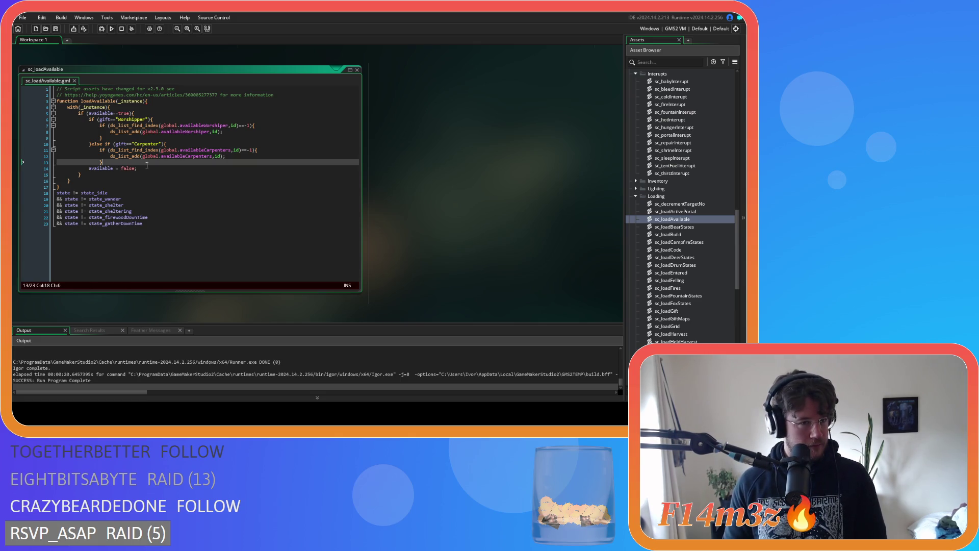
drag(150, 170, 88, 171)
key(BackSpace)
key(BackSpace)
key(BackSpace)
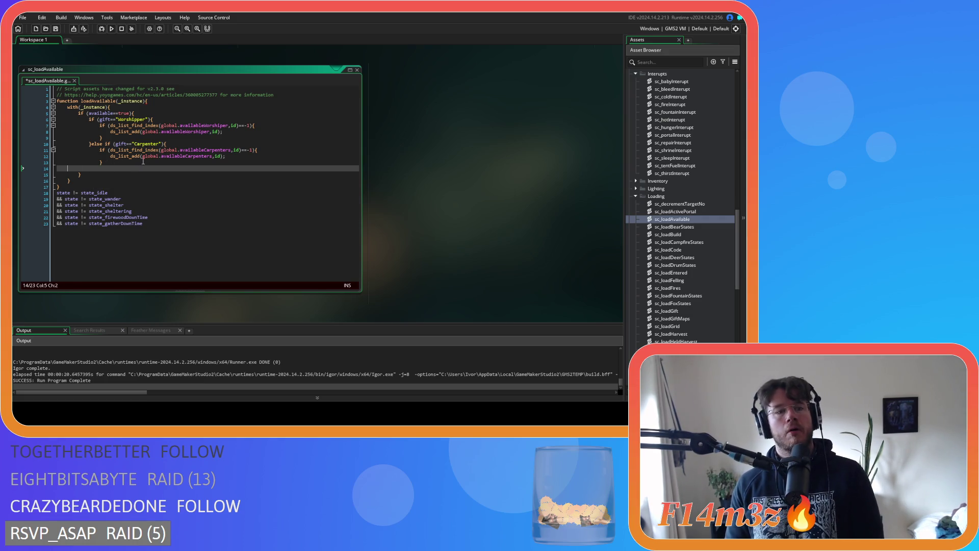
key(Tab)
key(Tab)
key(Tab)
click(248, 132)
key(Return)
text(available = false;)
click(244, 160)
key(Return)
key(ctrl+v)
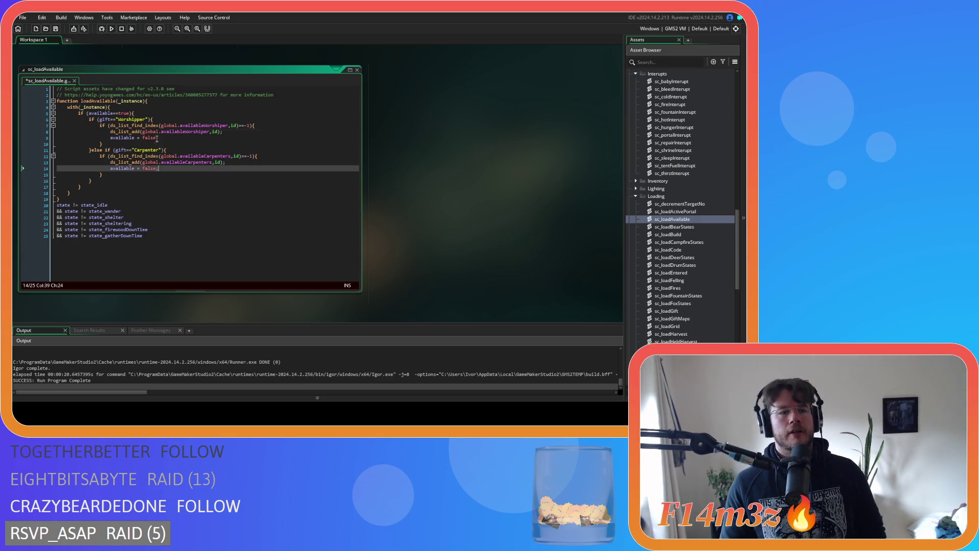
Delete the leftover pasted state lines at the bottom of the script
click(178, 149)
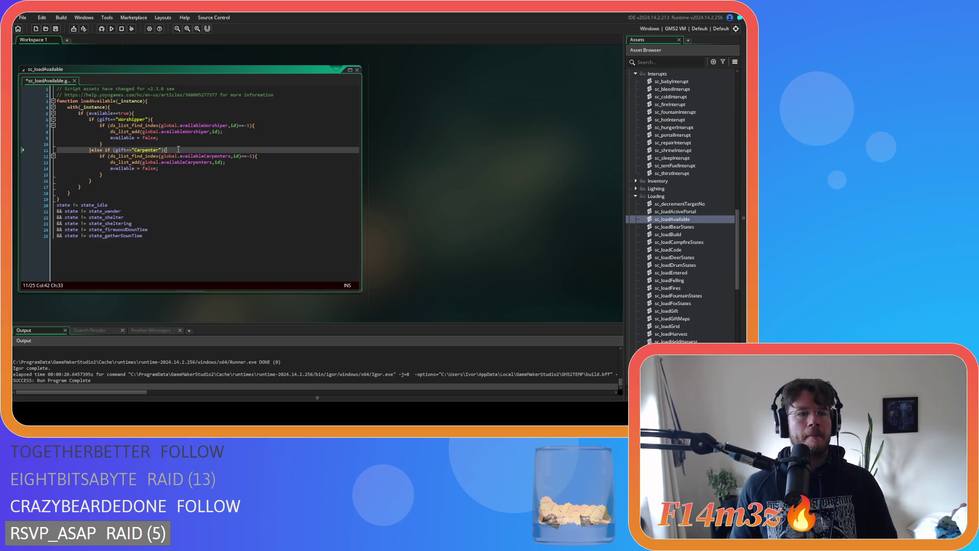
drag(147, 236, 17, 208)
key(BackSpace)
click(162, 150)
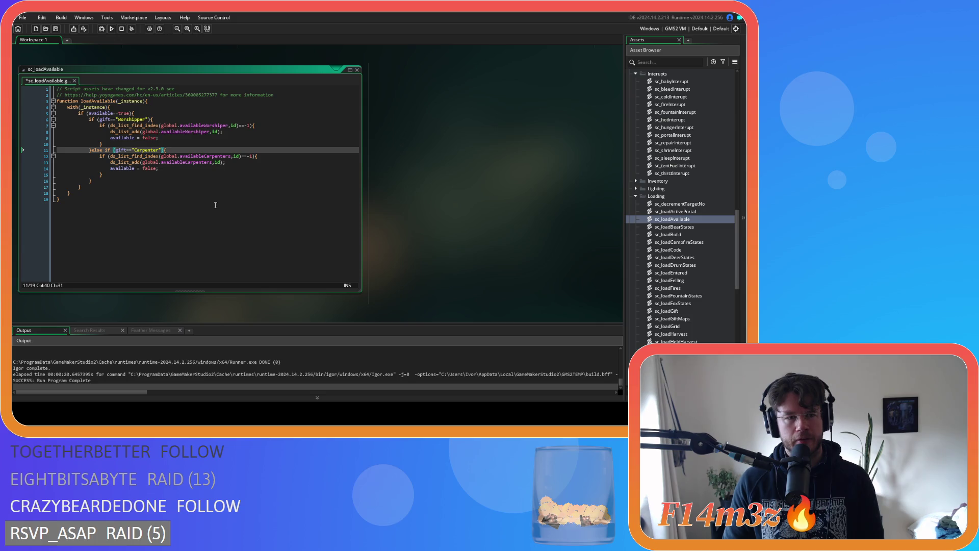
Paste the six state checks into the Carpenter condition, indented and wrapped in '&& ( ... )'
key(Return)
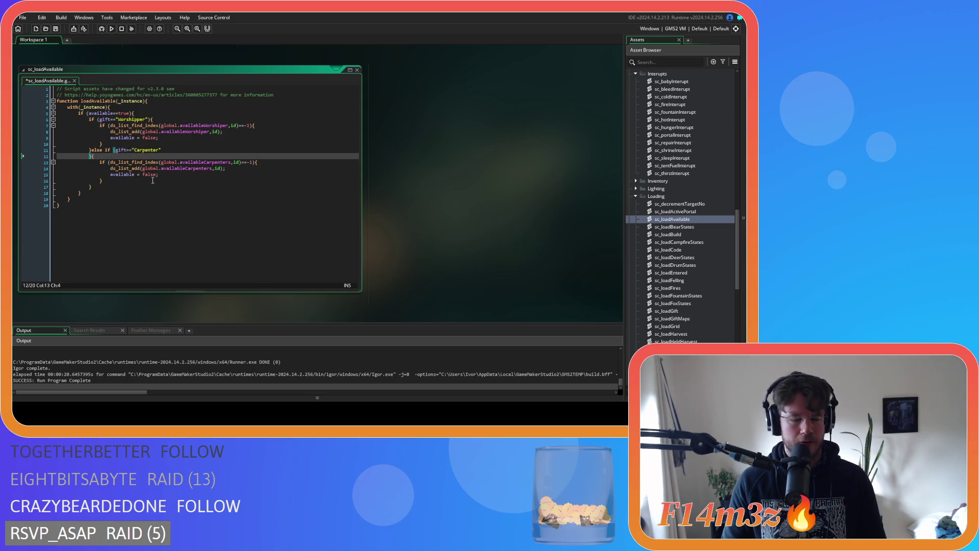
key(ctrl+v)
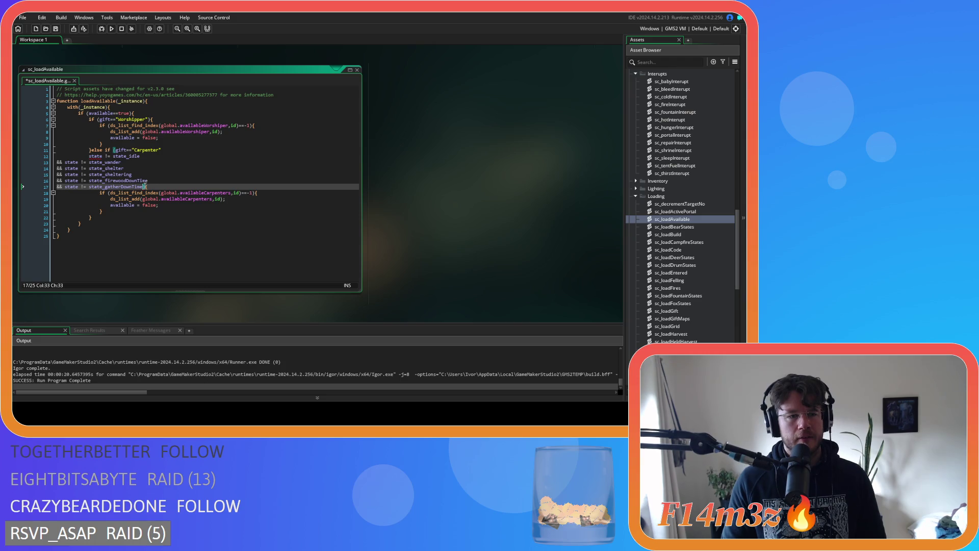
drag(148, 186, 32, 162)
key(Tab)
key(Tab)
key(Tab)
click(85, 162)
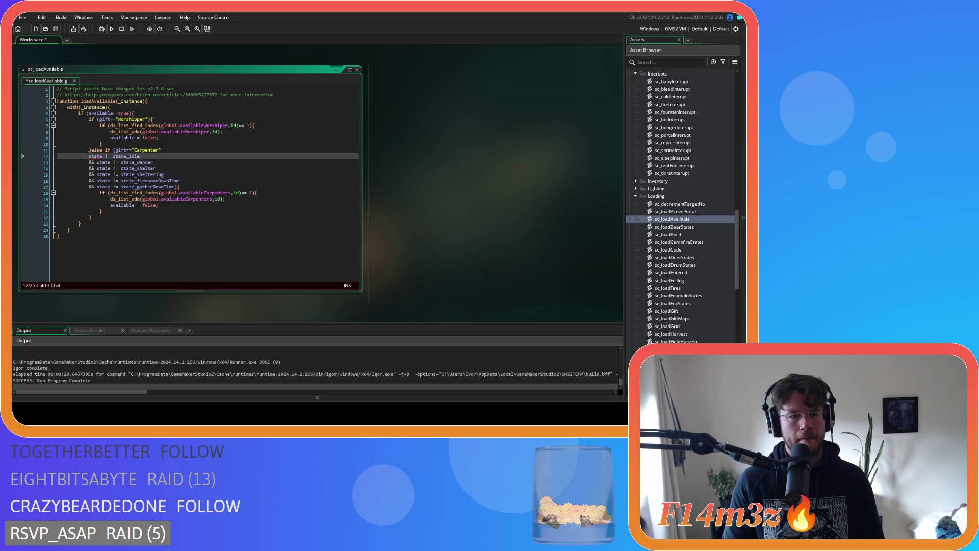
click(85, 156)
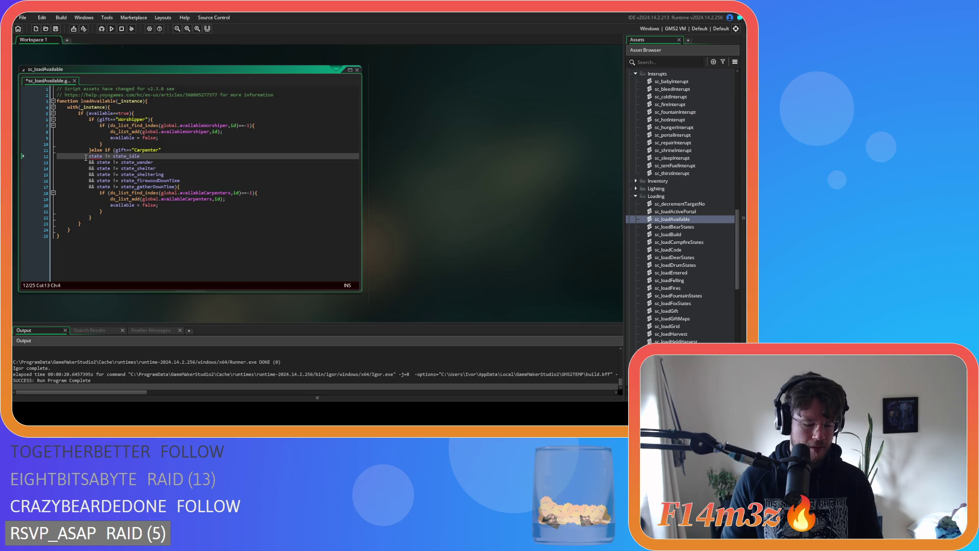
text(&& )
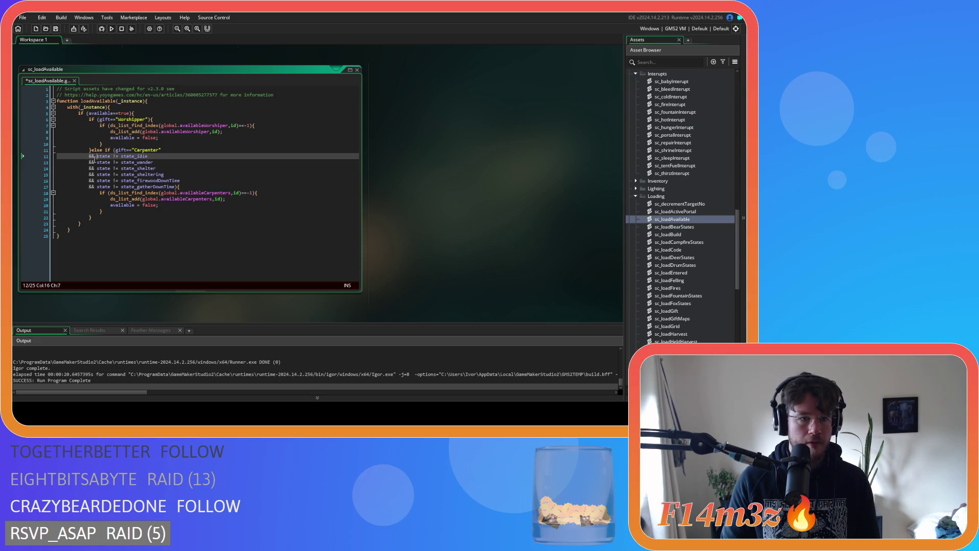
text(()
click(175, 187)
text())
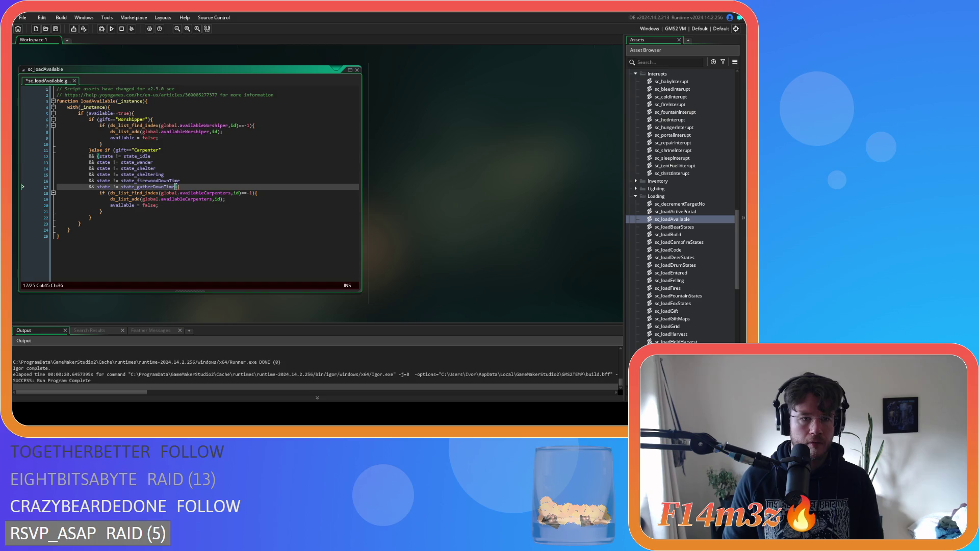
Change != to == in all six checks, from state_idle through state_gatherDownTime
click(118, 156)
key(BackSpace)
key(BackSpace)
key(BackSpace)
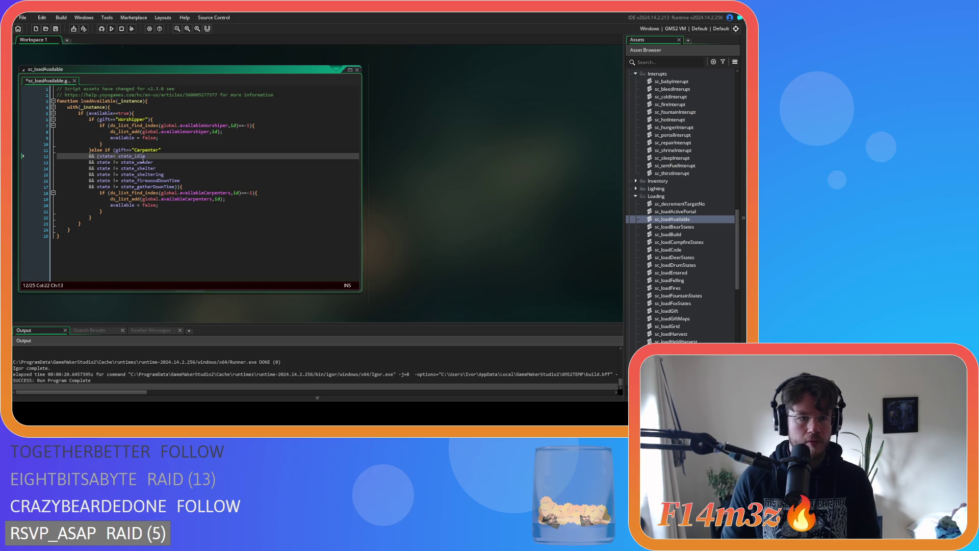
text(==)
double_click(116, 156)
double_click(115, 162)
text(==)
double_click(114, 168)
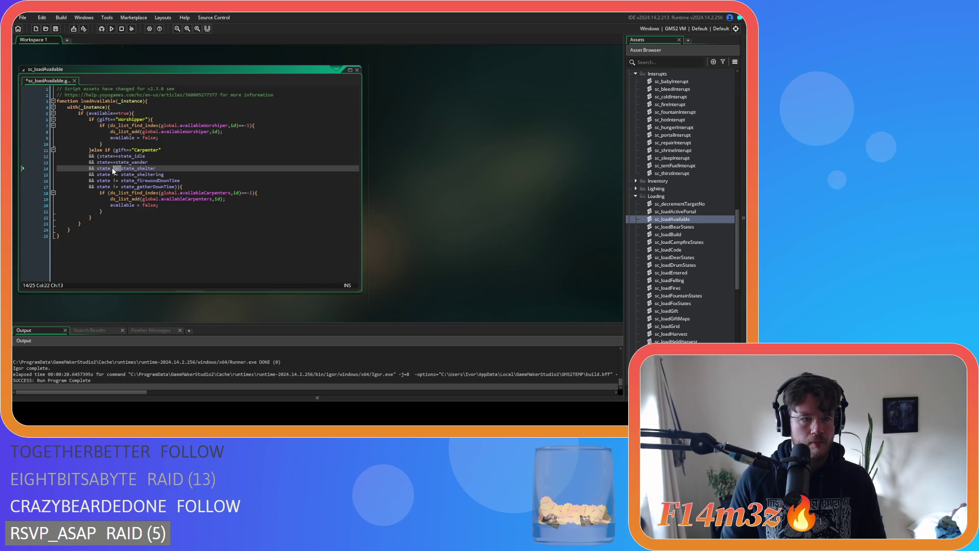
text(==)
double_click(112, 175)
text(==)
click(120, 181)
double_click(119, 181)
text(==)
click(121, 187)
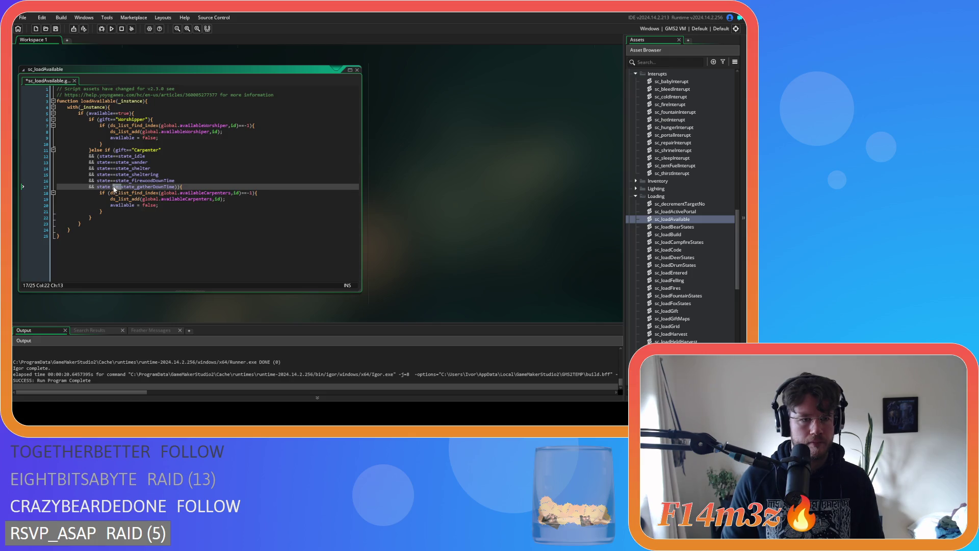
text(==)
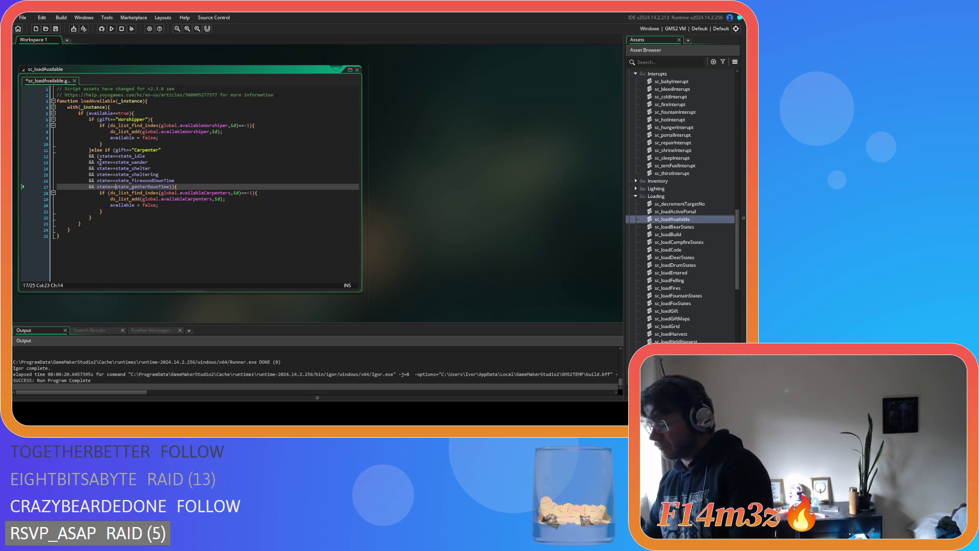
key(Down)
key(Down)
key(Down)
Change the && joins on the Carpenter state-check lines to or and save
click(204, 169)
click(92, 162)
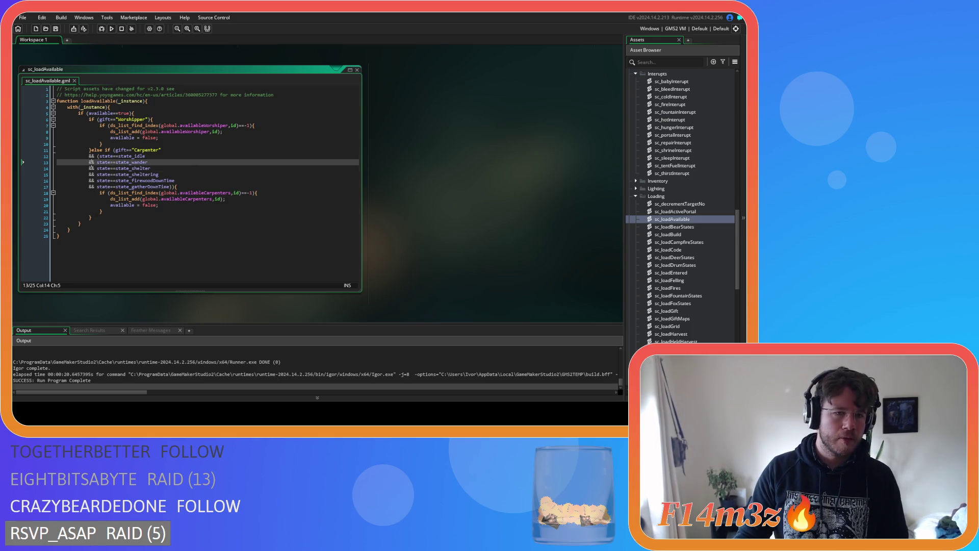
text(or)
key(Escape)
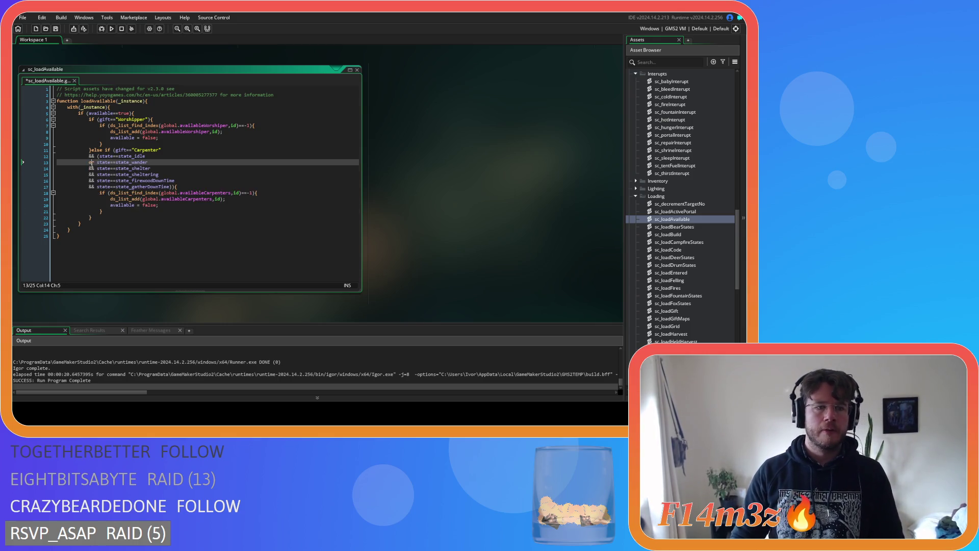
key(Down)
key(BackSpace)
key(BackSpace)
text(or)
key(Down)
key(BackSpace)
key(BackSpace)
text(or)
key(Down)
key(BackSpace)
key(BackSpace)
text(or)
click(92, 186)
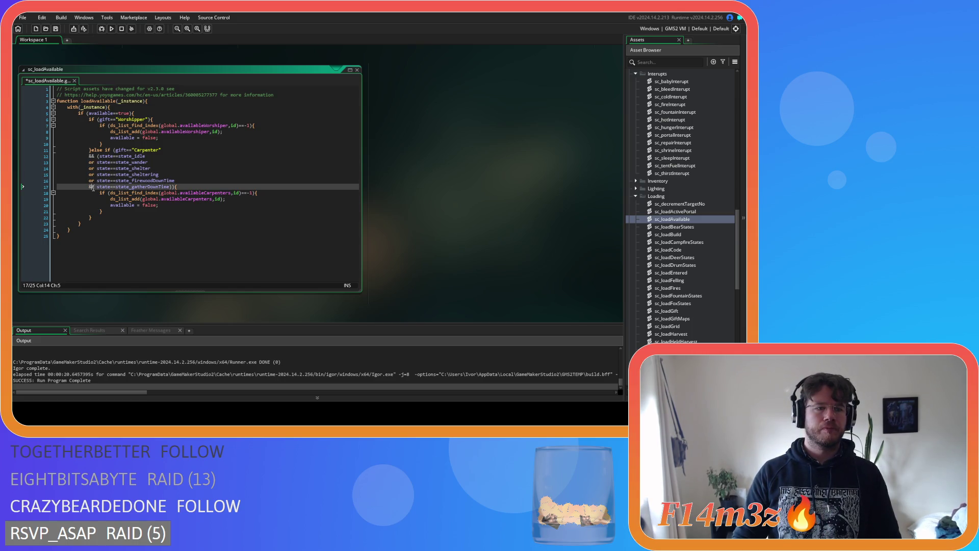
key(ctrl+s)
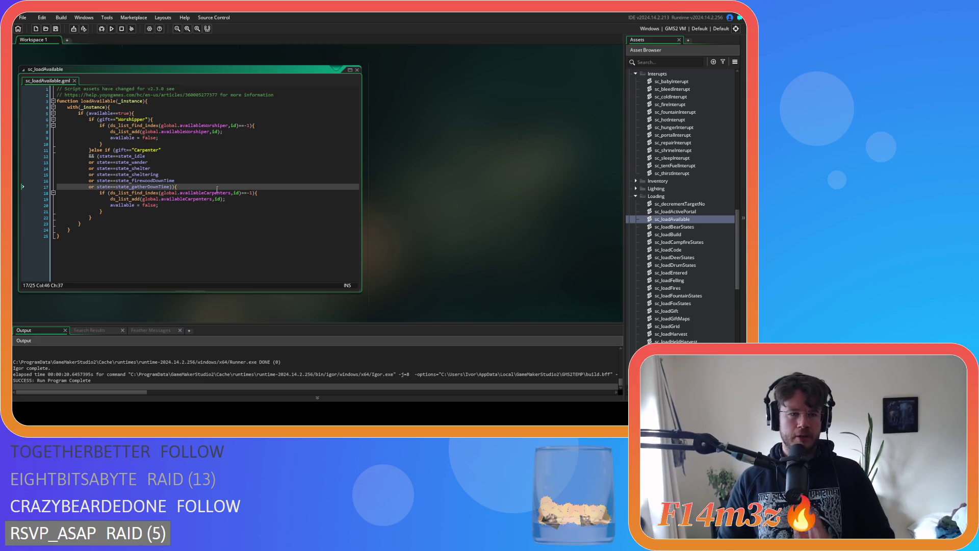
Move the carpenter ds_list_find_index check into the else-if with &&, remove the inner if, dedent
click(111, 192)
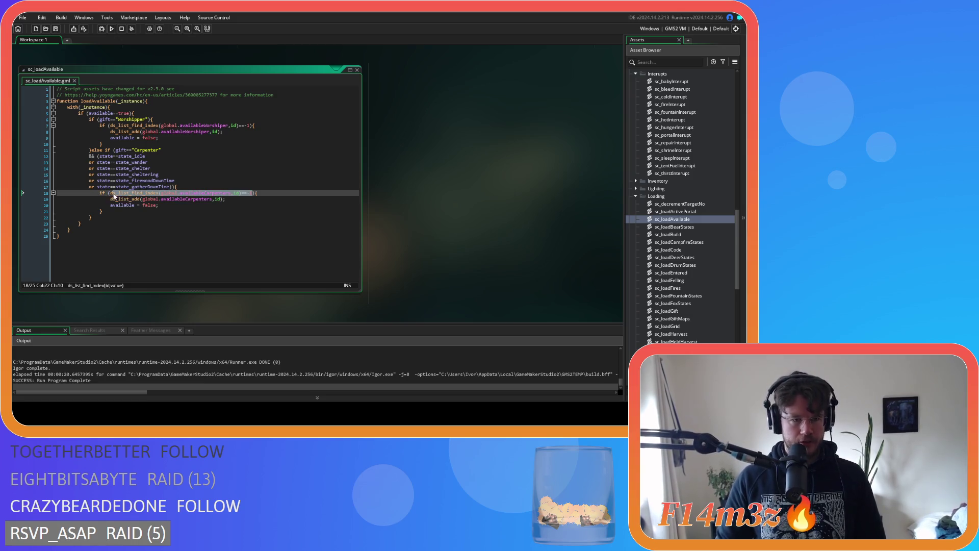
key(BackSpace)
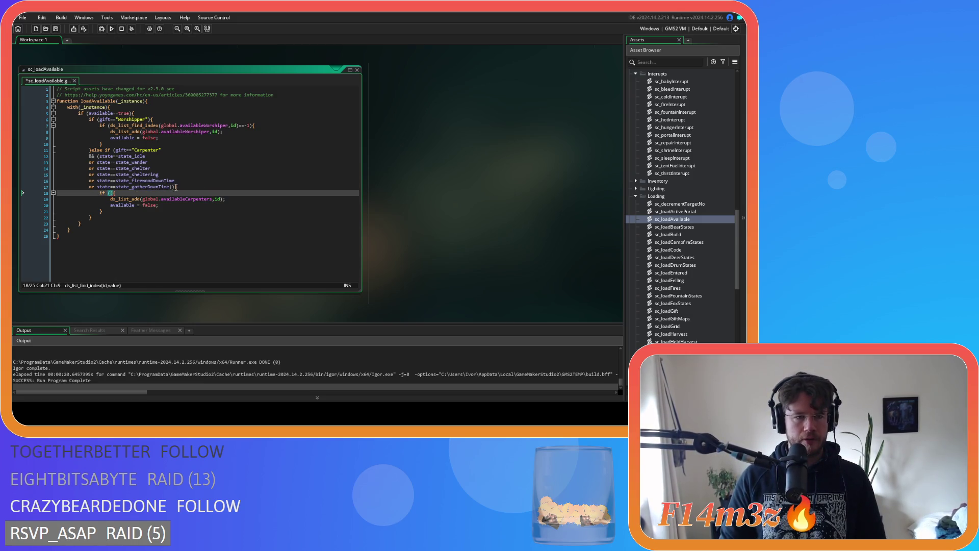
click(175, 187)
key(Return)
text(ds_list_find_index(global.availableCarpenters,id)==-1)
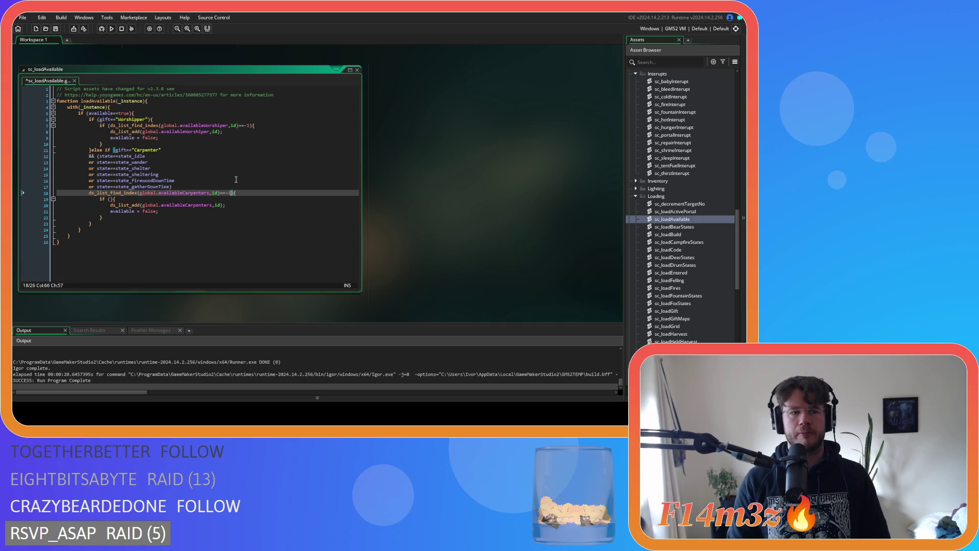
click(89, 192)
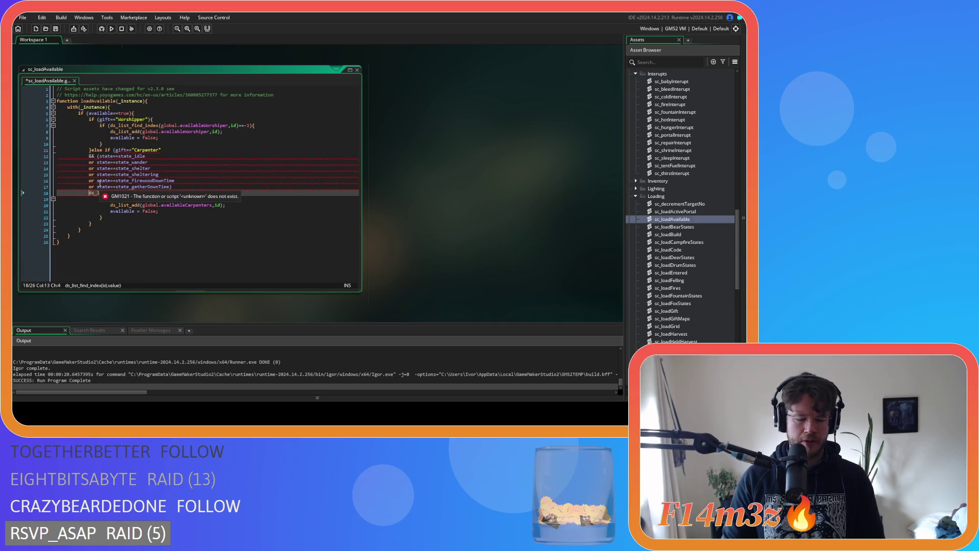
text(&&)
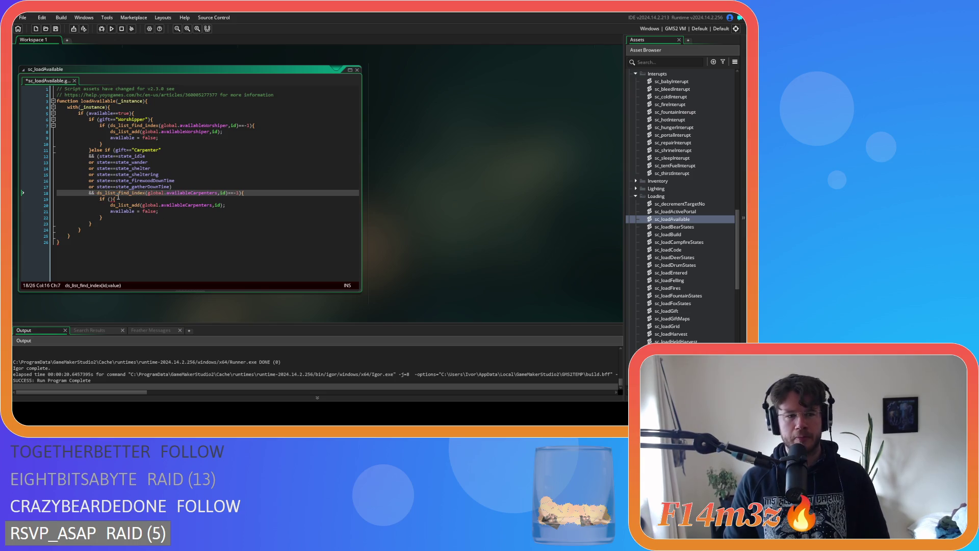
click(118, 197)
key(BackSpace)
key(BackSpace)
key(BackSpace)
click(108, 211)
key(BackSpace)
key(BackSpace)
key(BackSpace)
drag(159, 205, 37, 197)
key(shift+Tab)
click(179, 224)
key(ctrl+s)
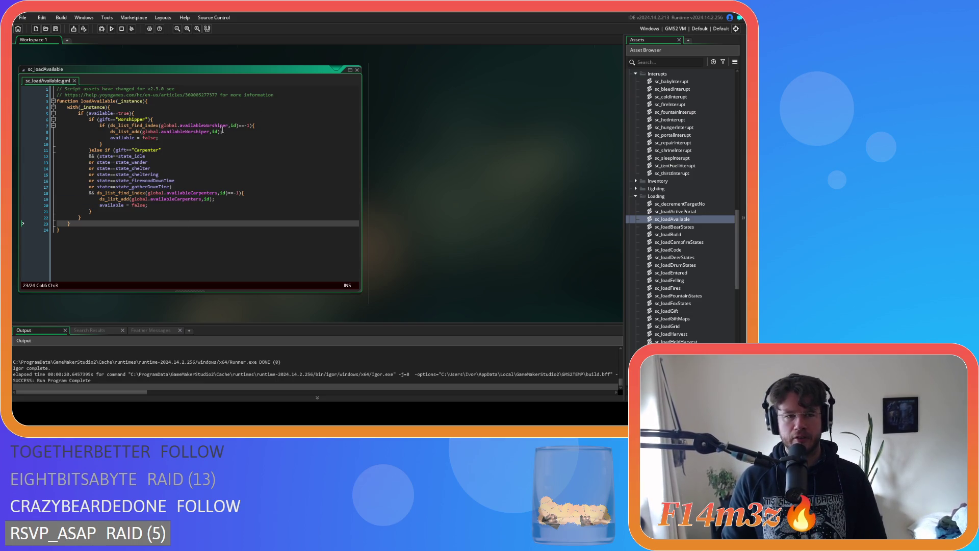
Fold the worshipper list lookup into the Worshipper if with && and delete the leftover inner if
click(157, 109)
click(163, 119)
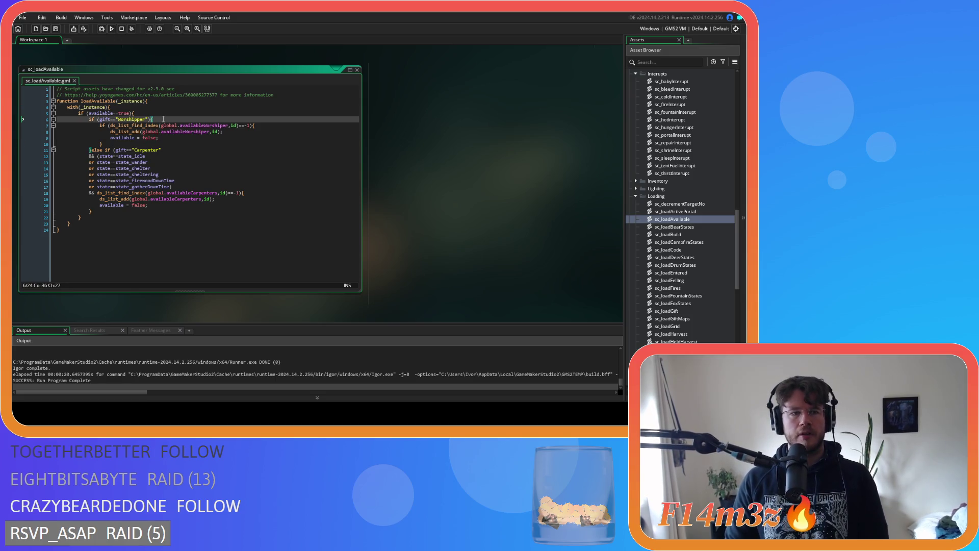
drag(249, 125, 110, 125)
key(BackSpace)
click(148, 119)
key(Return)
text(&& ){)
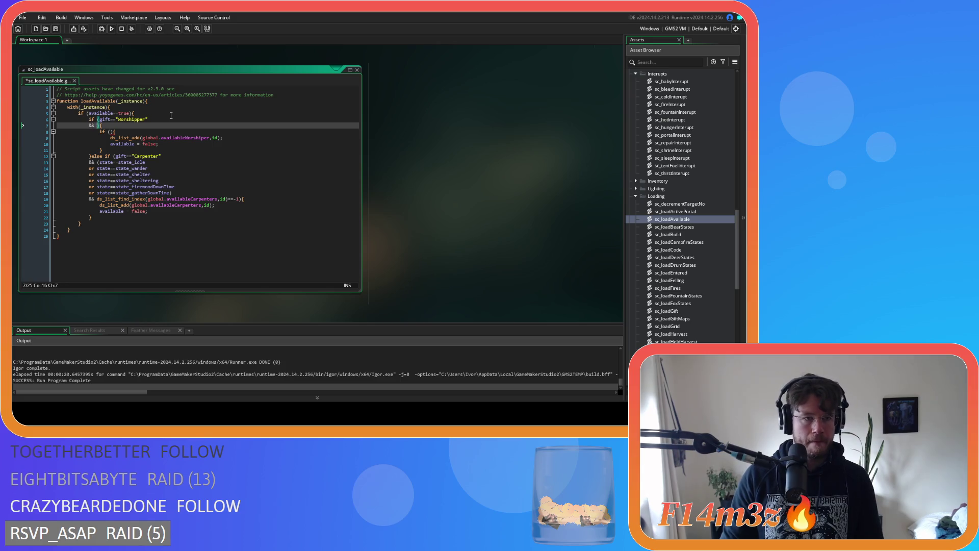
text(ds_list_find_index(global.availableWorshiper,id)==-1)
drag(116, 131, 29, 136)
key(BackSpace)
key(Delete)
key(BackSpace)
key(ctrl+z)
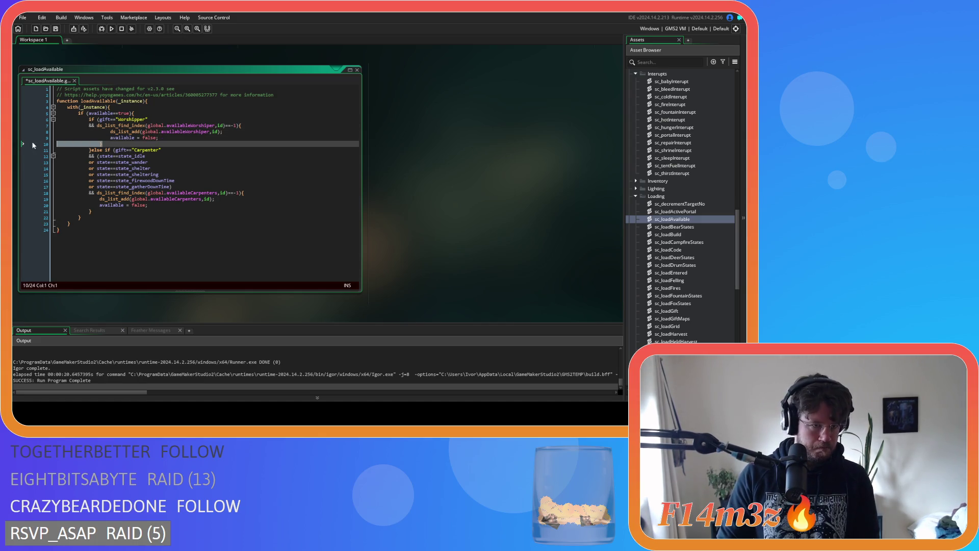
drag(159, 138, 57, 133)
key(ctrl+c)
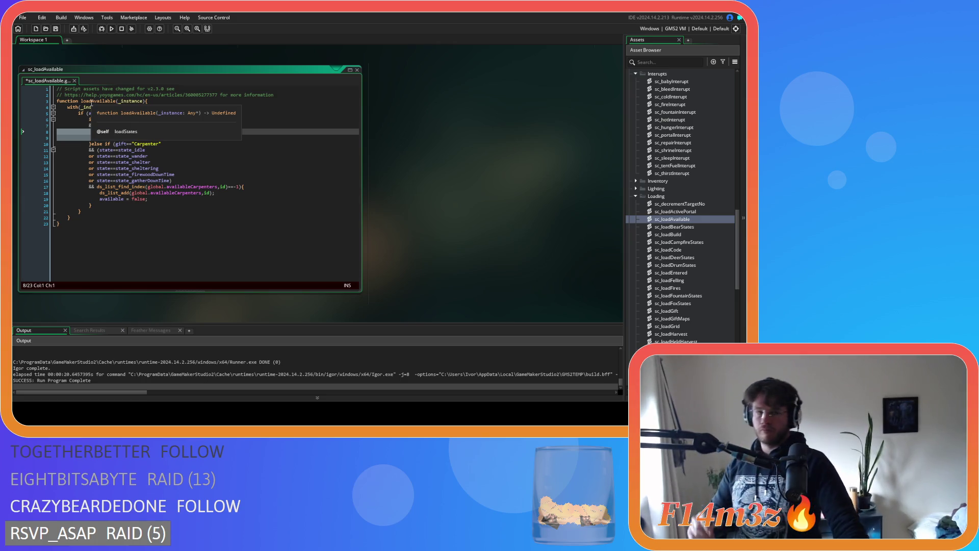
click(207, 168)
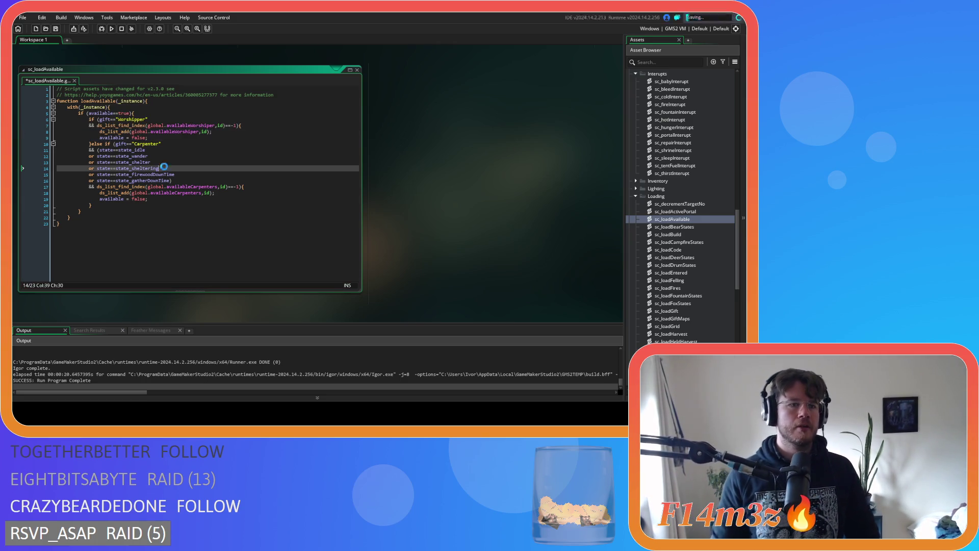
key(ctrl+s)
click(207, 144)
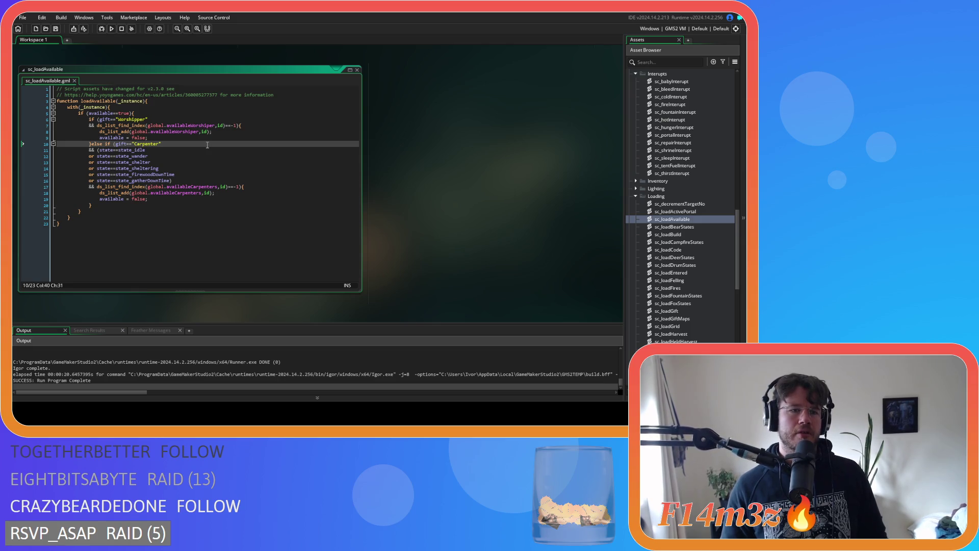
click(143, 113)
Delete the six Carpenter state-check lines from the gift block
drag(161, 113, 78, 117)
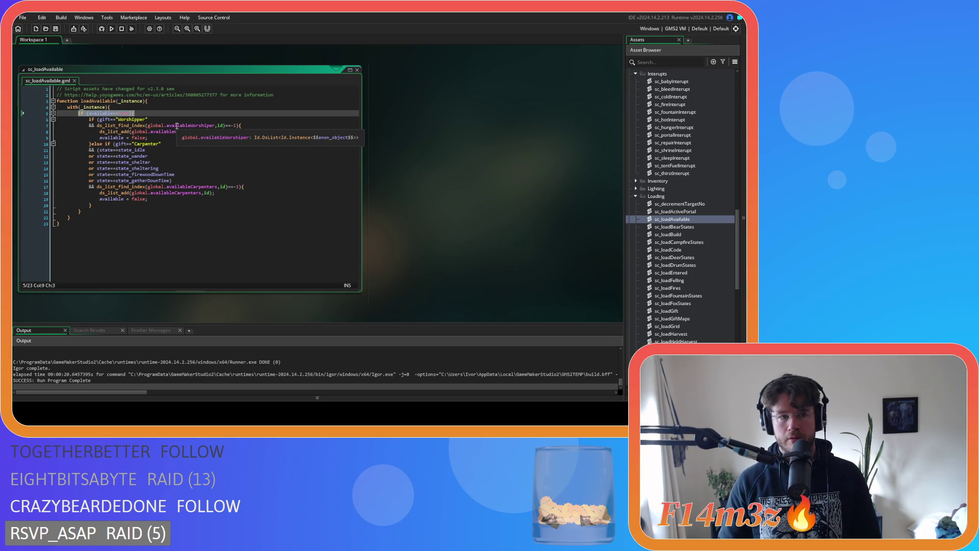
click(78, 114)
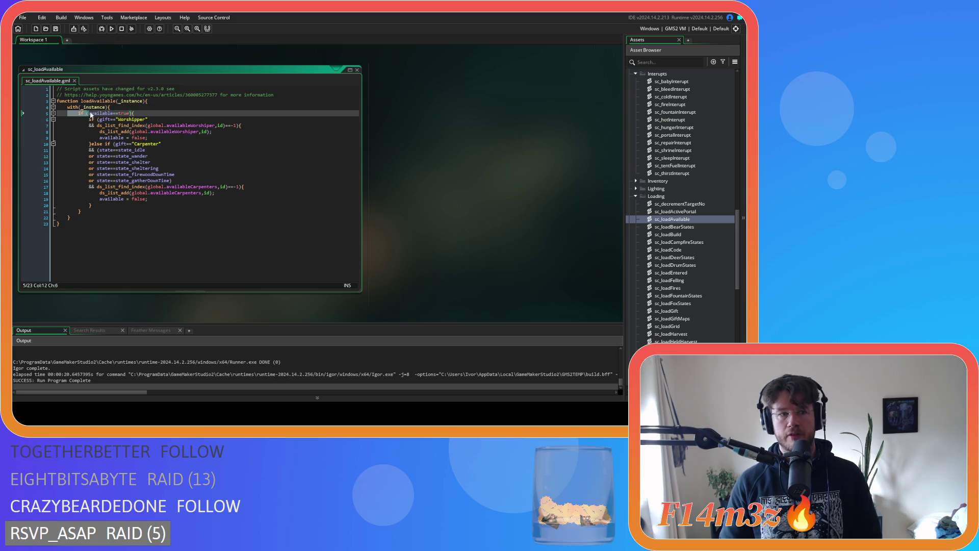
shift+click(51, 114)
key(End)
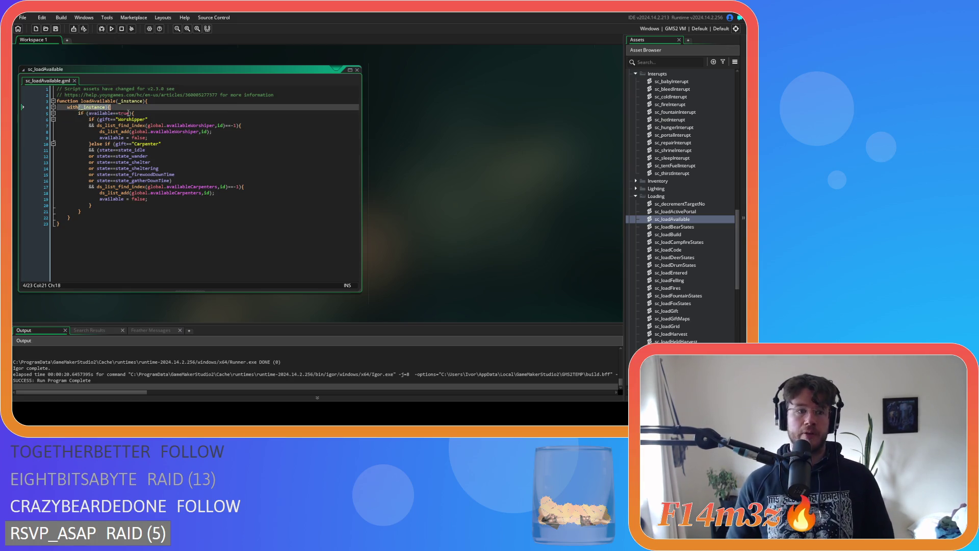
key(shift+Home)
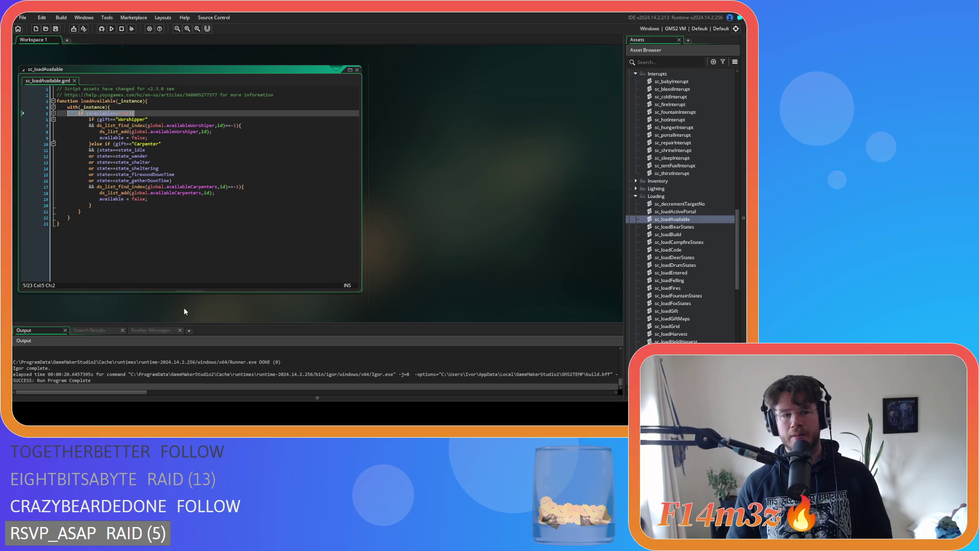
click(212, 187)
click(165, 181)
mouse_move(204, 179)
mouse_down()
mouse_move(56, 166)
mouse_move(33, 149)
mouse_up()
click(185, 180)
drag(185, 181, 33, 153)
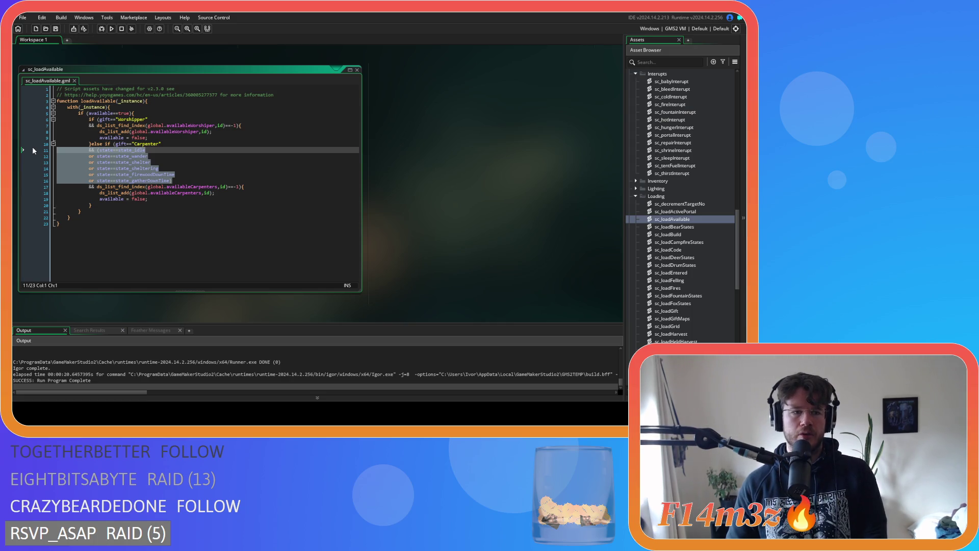
key(BackSpace)
key(BackSpace)
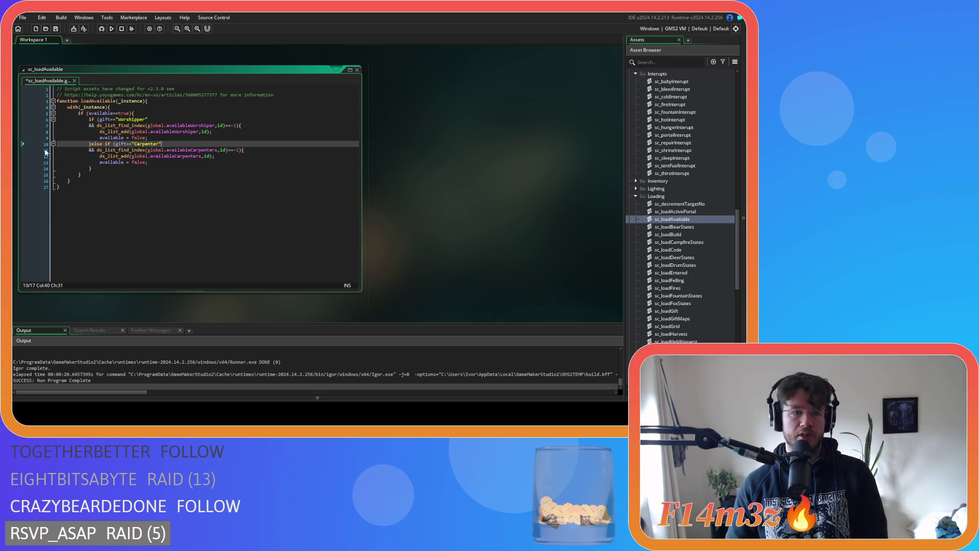
Replace both branches' available = false lines with one after the if/else-if, then save
click(179, 171)
drag(153, 162, 100, 163)
key(BackSpace)
click(94, 168)
key(Return)
key(ctrl+v)
drag(149, 138, 23, 133)
click(20, 136)
key(Delete)
click(157, 153)
key(ctrl+s)
click(158, 175)
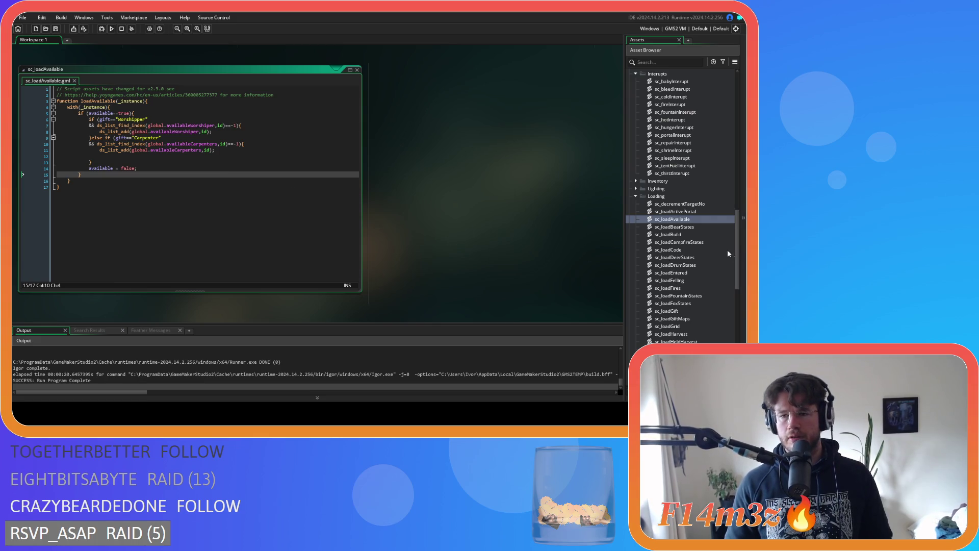
Open sc_saveHuman from the Save folder, review its availableCarpenters lookup, then close it
scroll(719, 248, down, 9)
scroll(708, 242, up, 7)
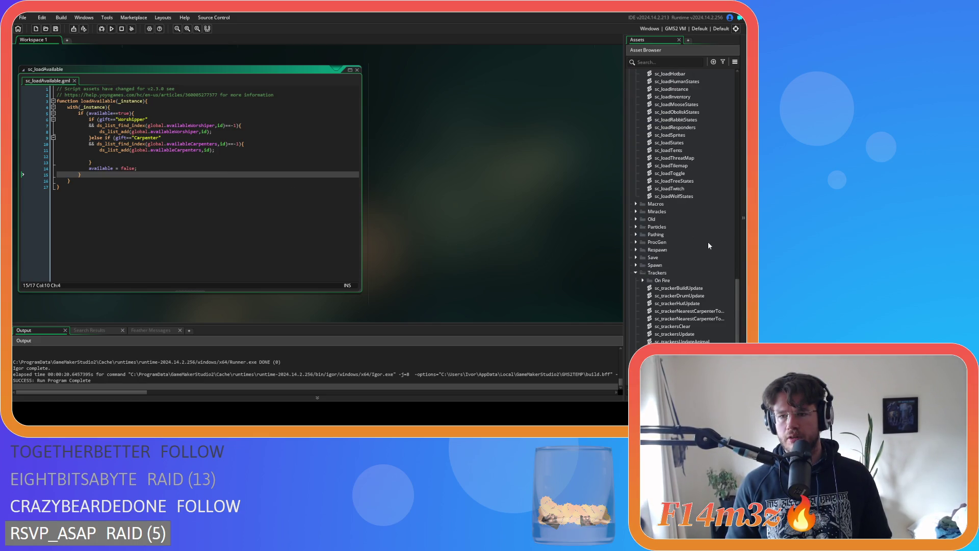
click(636, 150)
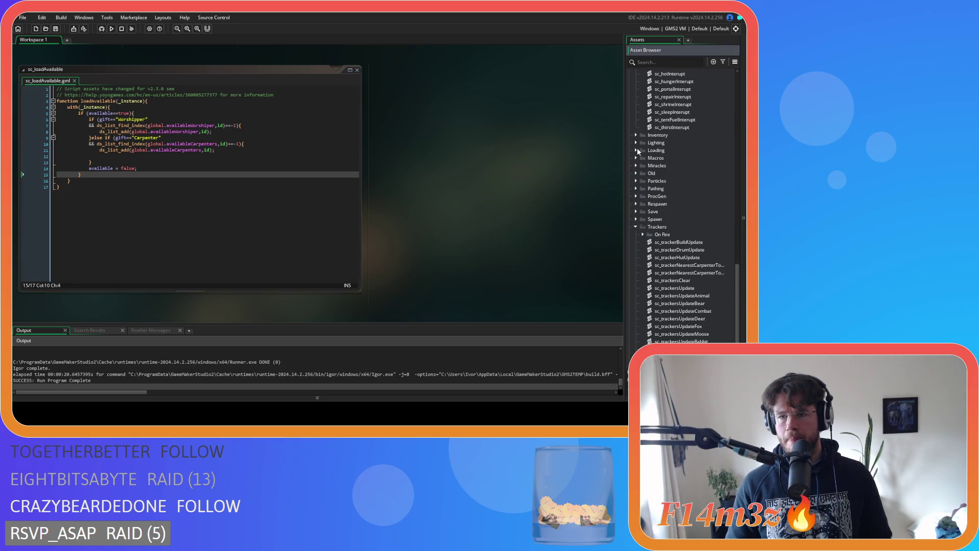
scroll(663, 215, down, 3)
scroll(668, 222, down, 5)
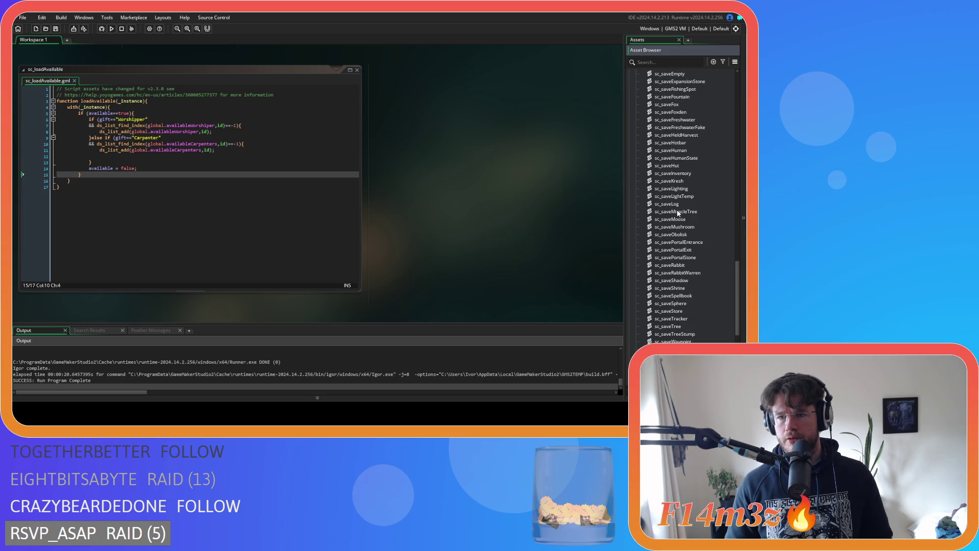
double_click(678, 181)
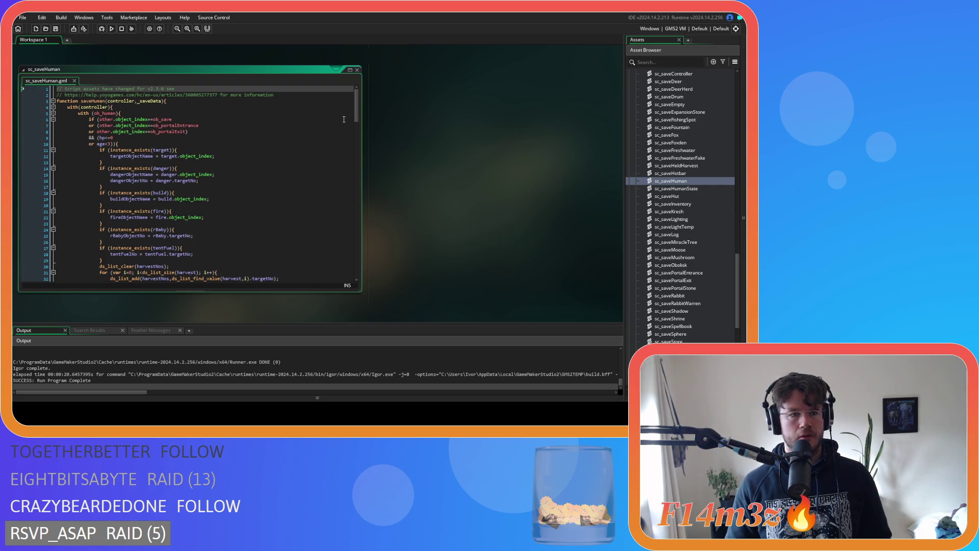
scroll(344, 120, down, 7)
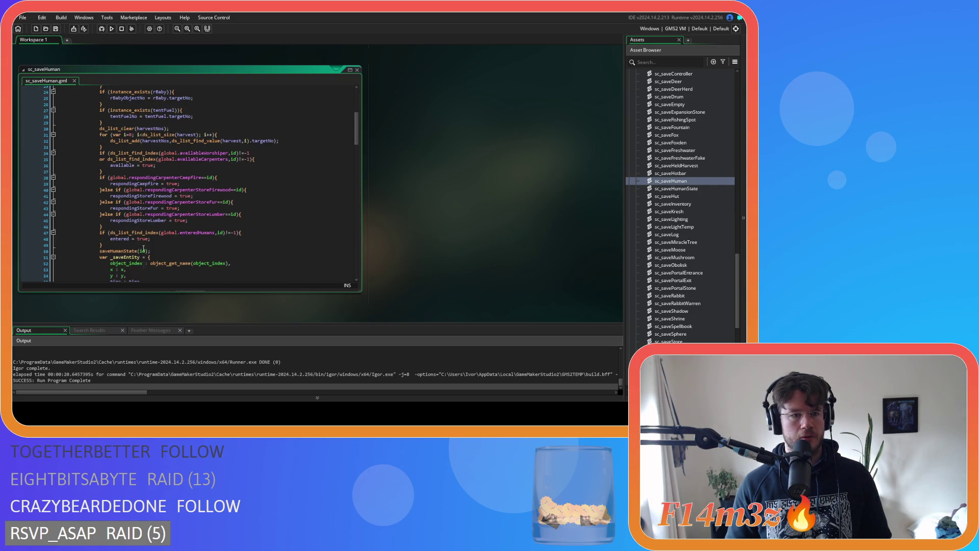
scroll(145, 247, up, 1)
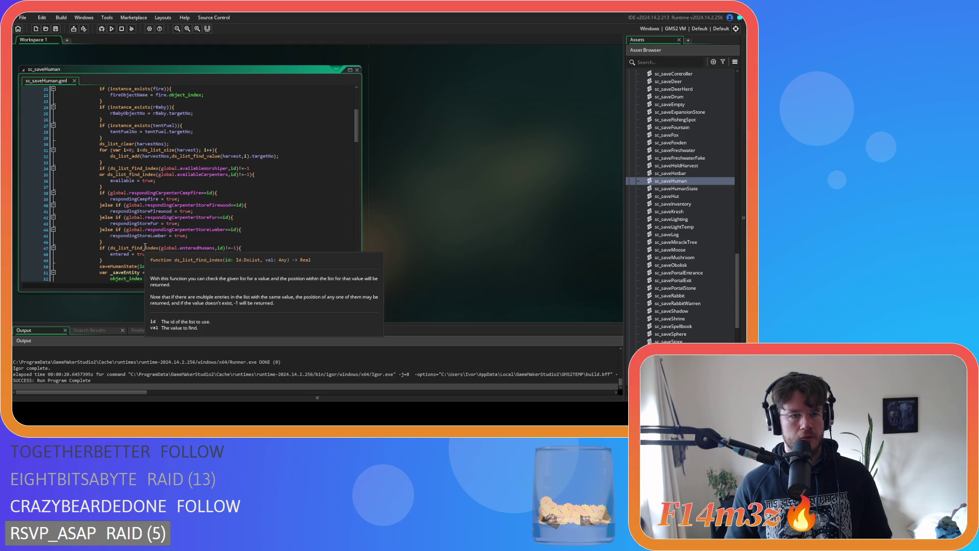
click(168, 182)
click(199, 174)
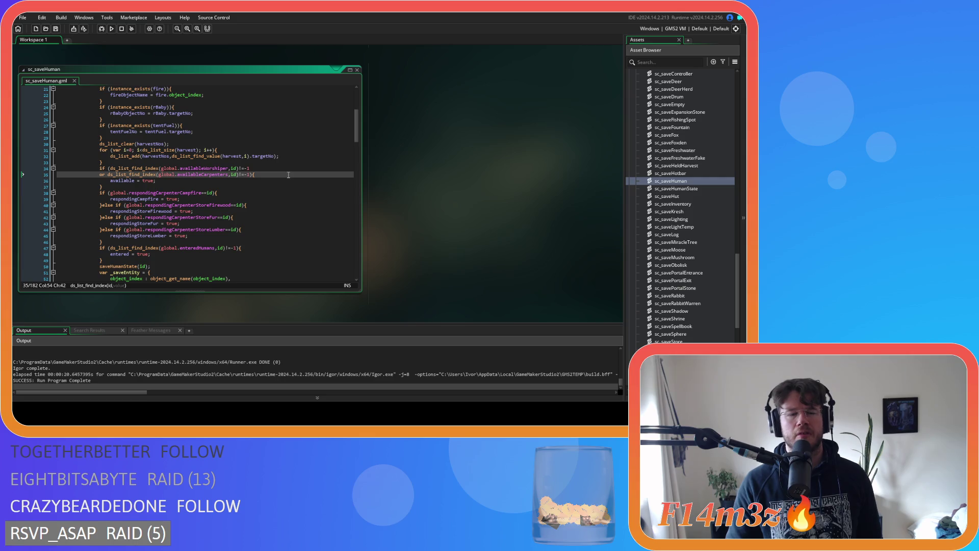
key(ctrl+w)
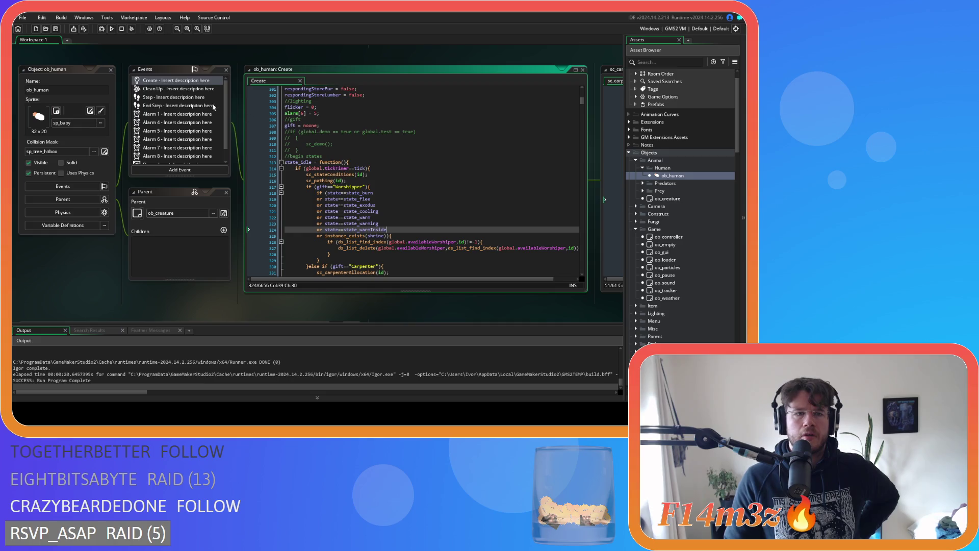
Open ob_human's Step event and locate the enter-hut-after-load state list
click(154, 97)
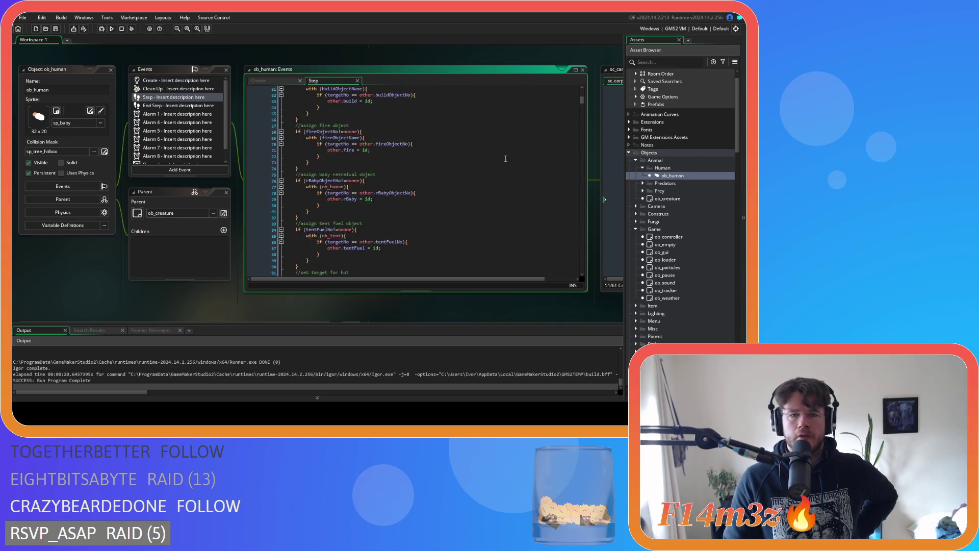
scroll(503, 156, down, 20)
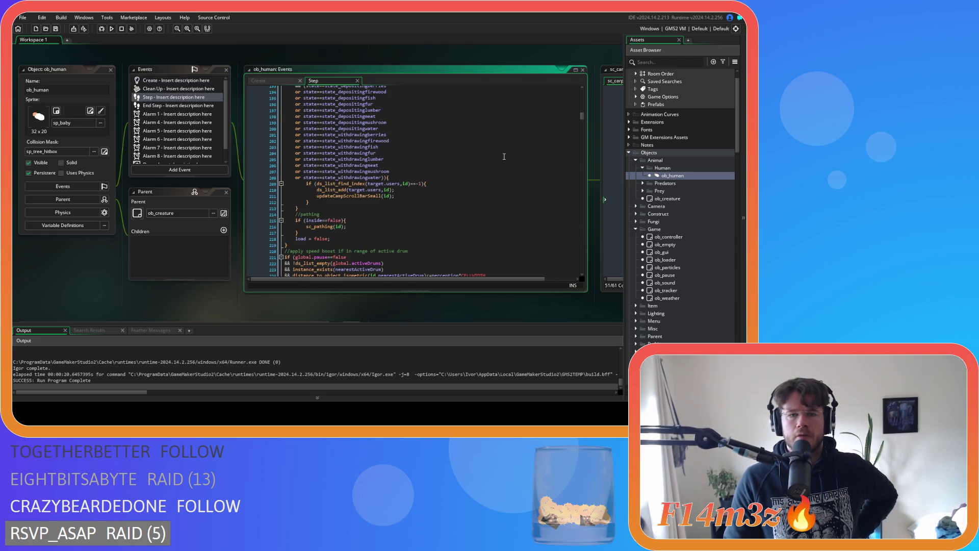
scroll(504, 156, up, 1)
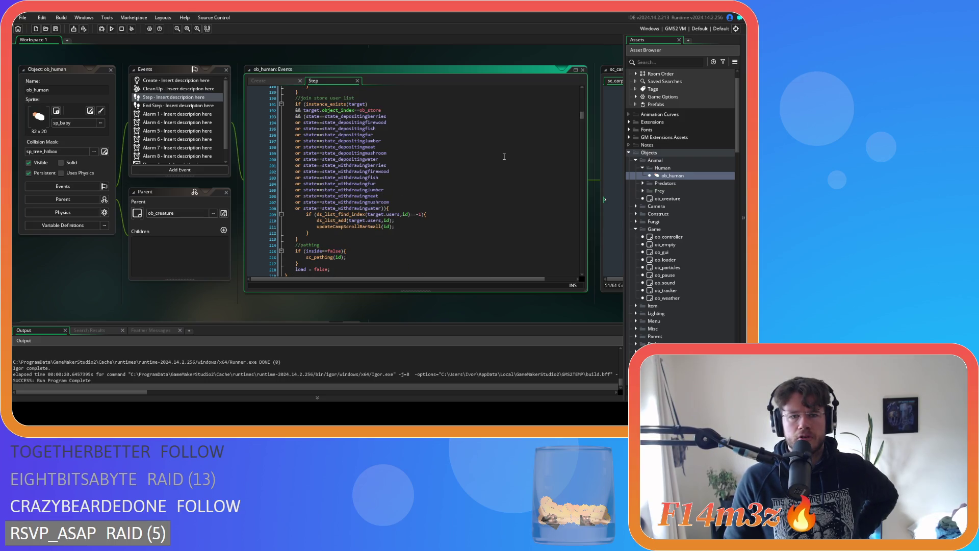
scroll(504, 156, down, 6)
scroll(504, 156, up, 14)
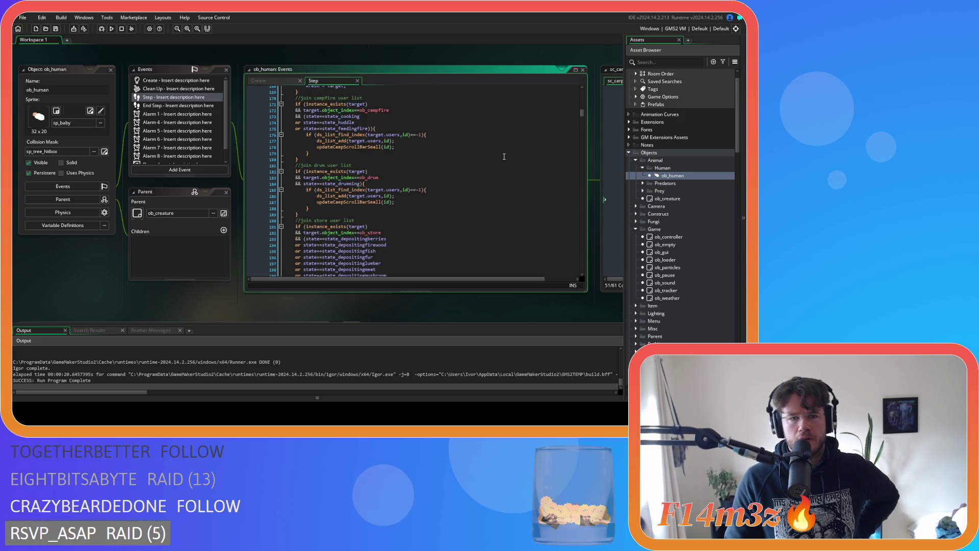
click(438, 155)
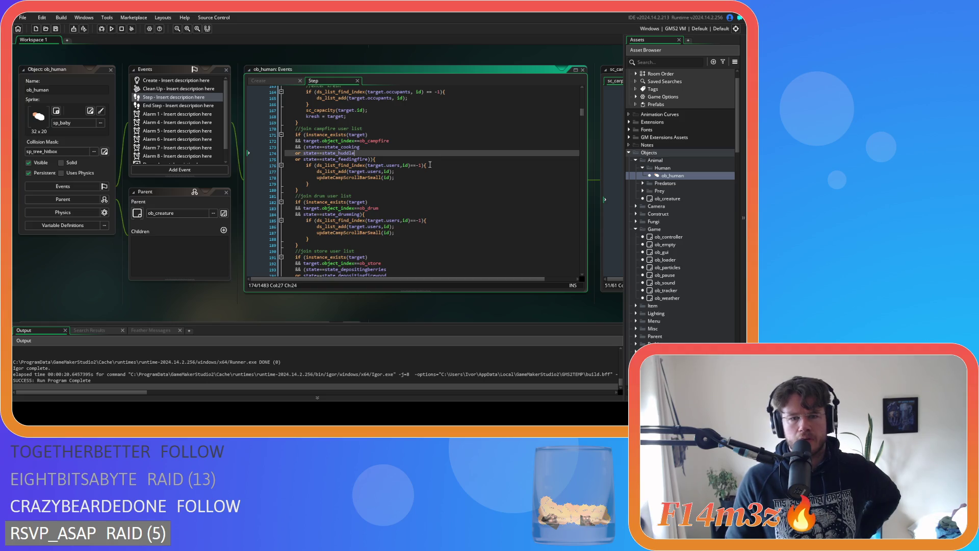
scroll(418, 185, up, 4)
click(408, 156)
scroll(408, 162, up, 8)
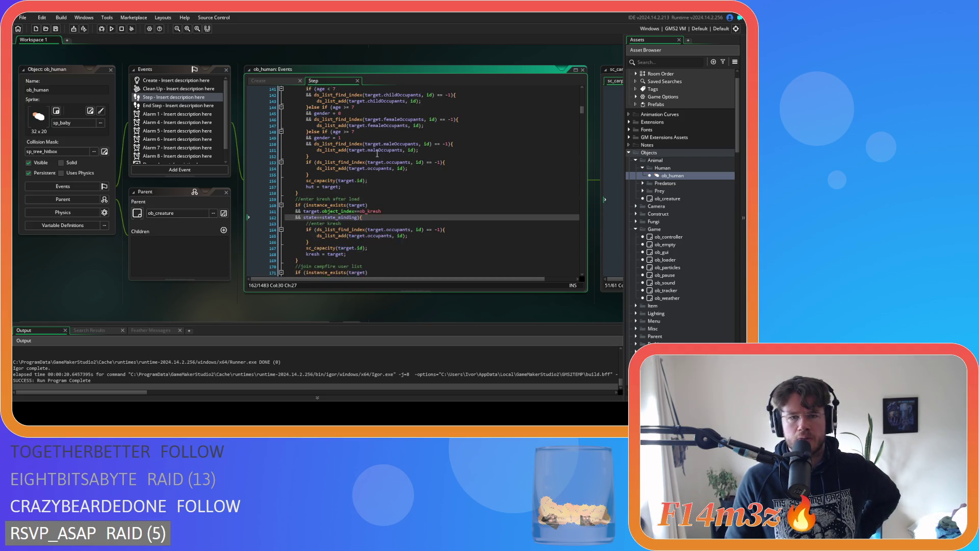
scroll(408, 162, up, 1)
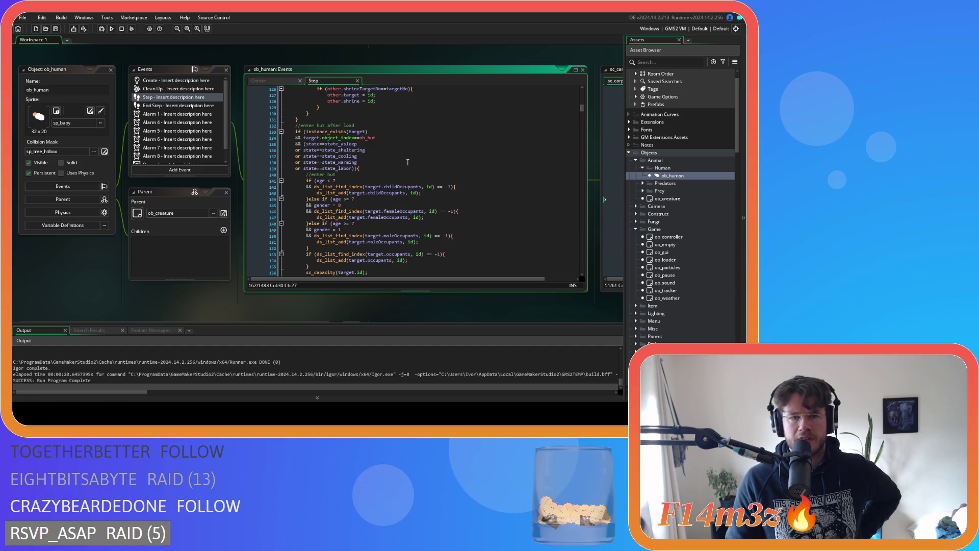
click(408, 162)
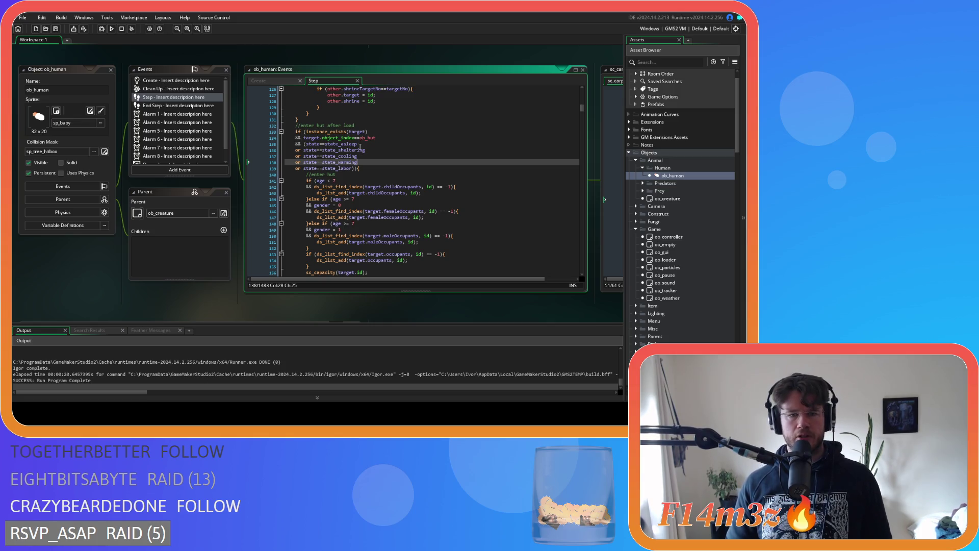
Add an 'or state==state_fueltent' line below the state_sheltering condition
drag(372, 149, 306, 150)
key(End)
key(Return)
text(or state==state_fueltent)
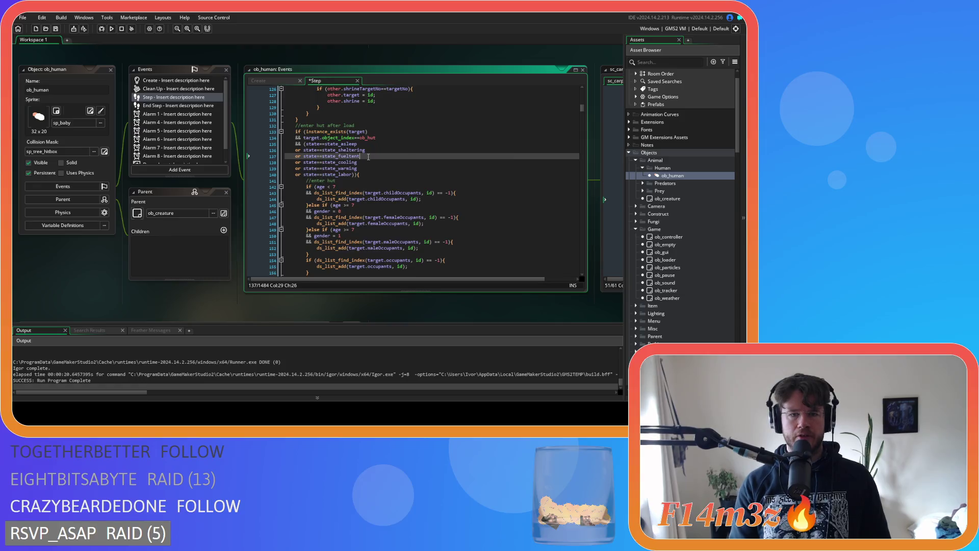
key(Up)
key(Down)
key(Home)
key(shift+End)
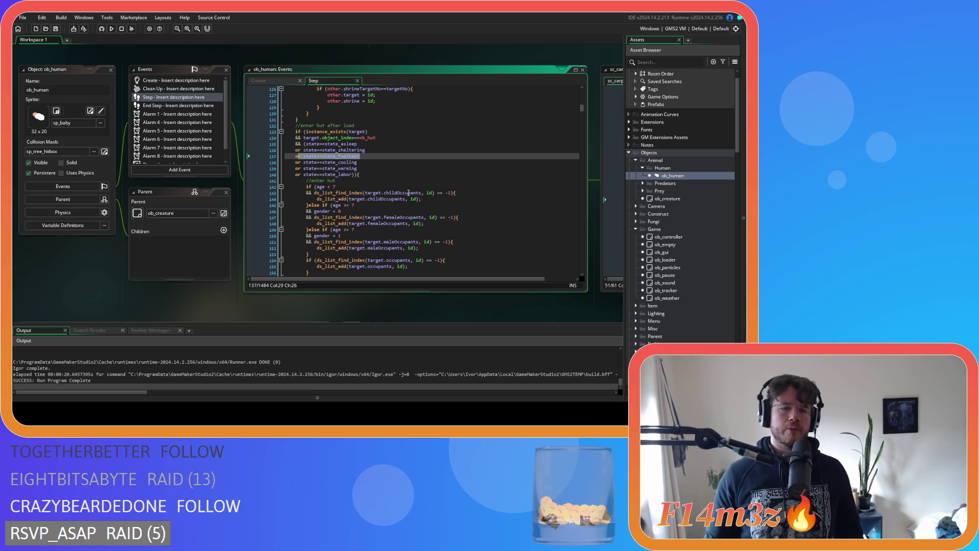
scroll(409, 193, down, 5)
scroll(352, 203, up, 3)
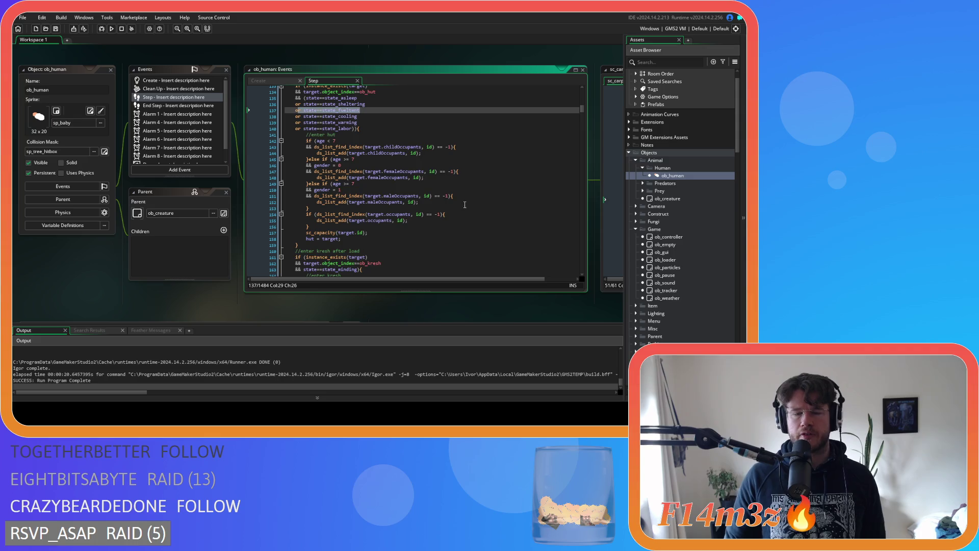
scroll(465, 205, up, 3)
click(288, 163)
drag(296, 157, 361, 157)
key(Right)
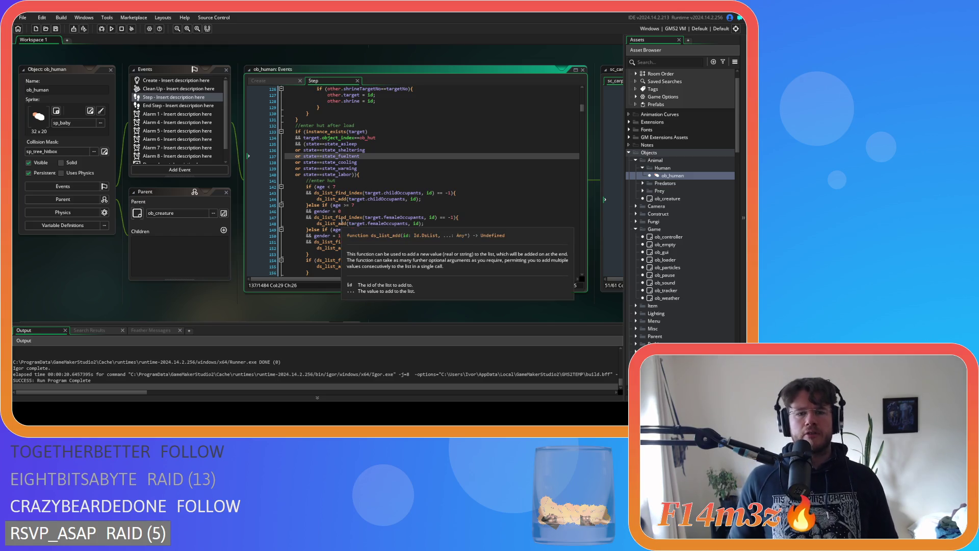
Switch to sc_stateConditions, then bring the ob_human editor back into focus
key(ctrl+Tab)
scroll(435, 160, up, 4)
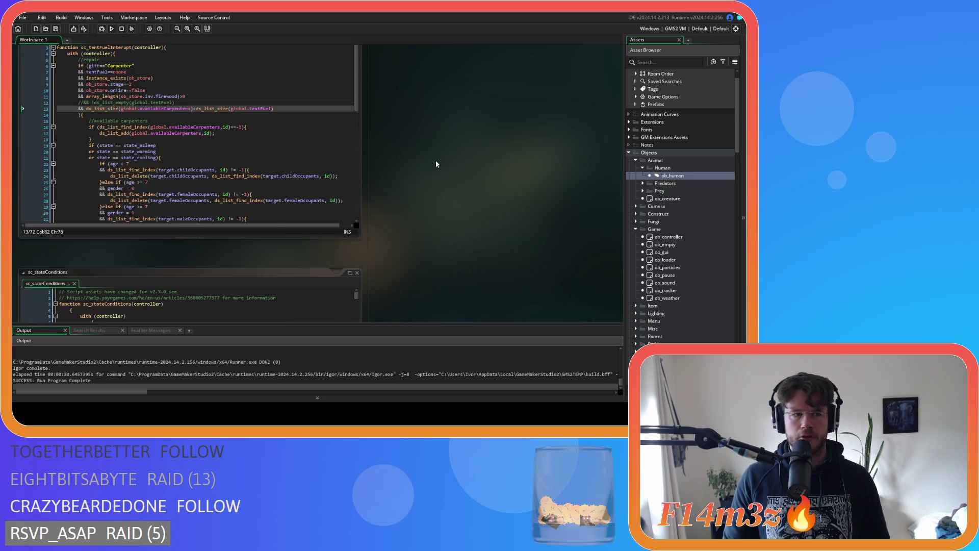
double_click(675, 176)
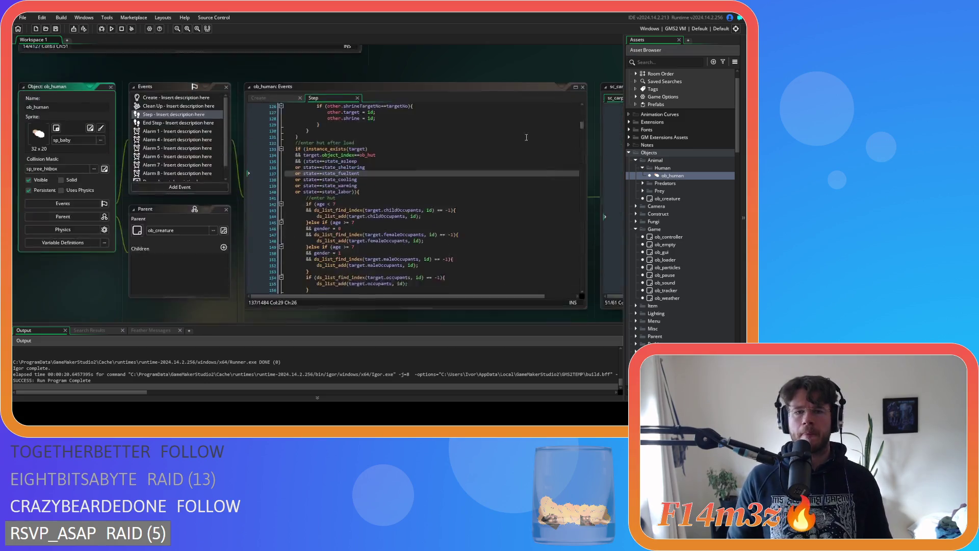
Search the Create code for state_fueltent, review the matches, and close the search
key(ctrl+f)
text(state_fueltent)
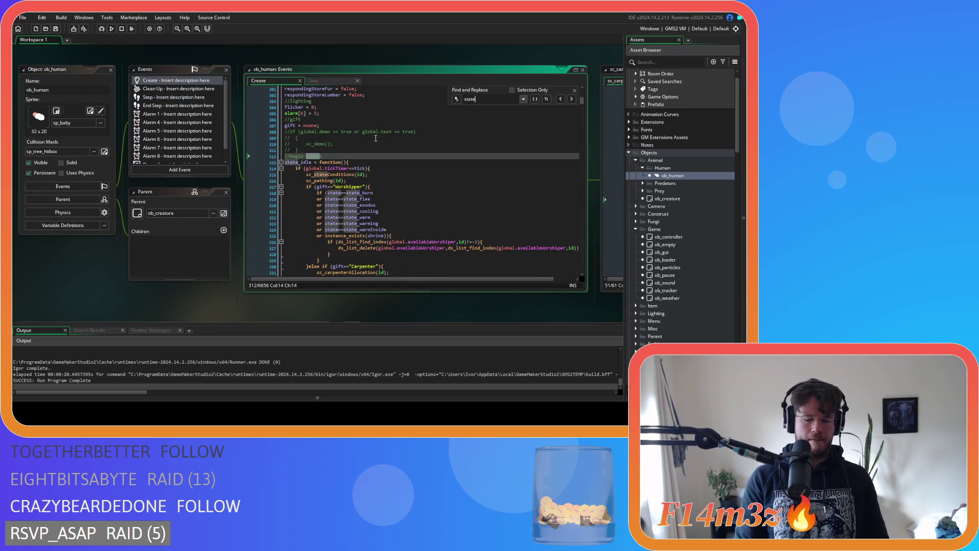
scroll(376, 138, up, 20)
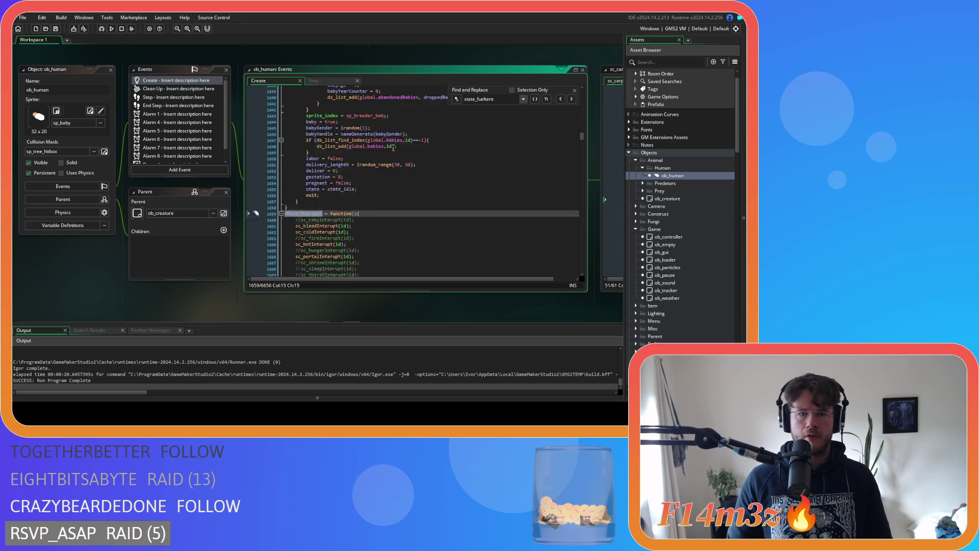
scroll(433, 191, down, 20)
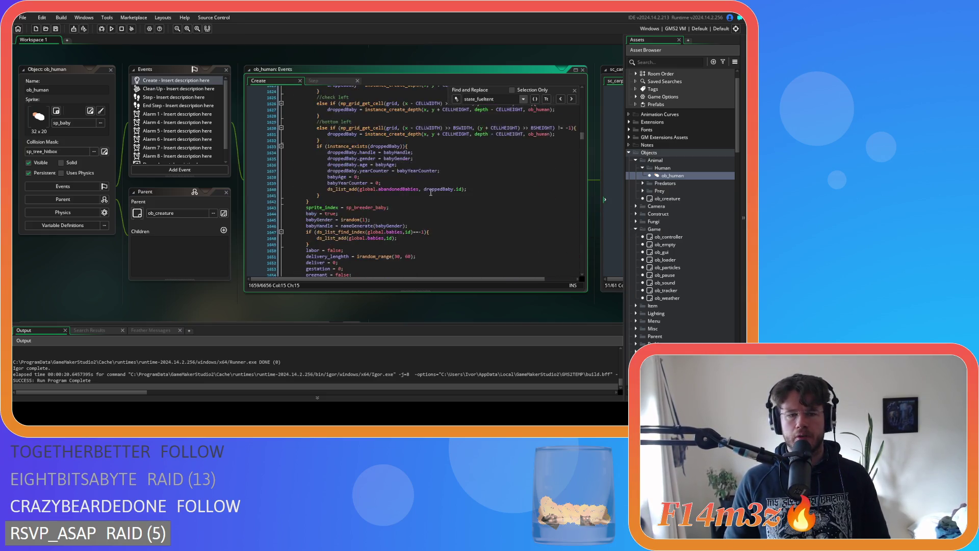
scroll(430, 193, up, 10)
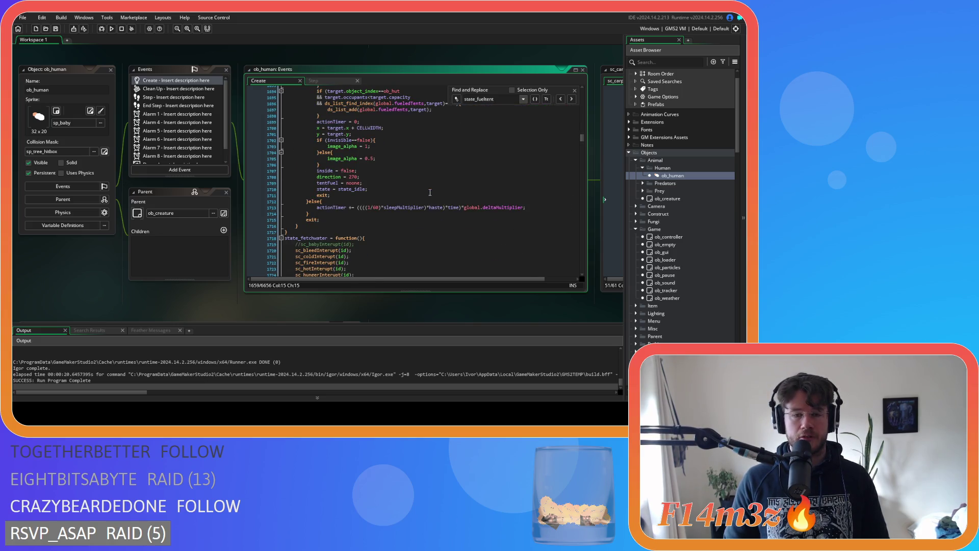
scroll(430, 192, up, 4)
scroll(430, 192, up, 4)
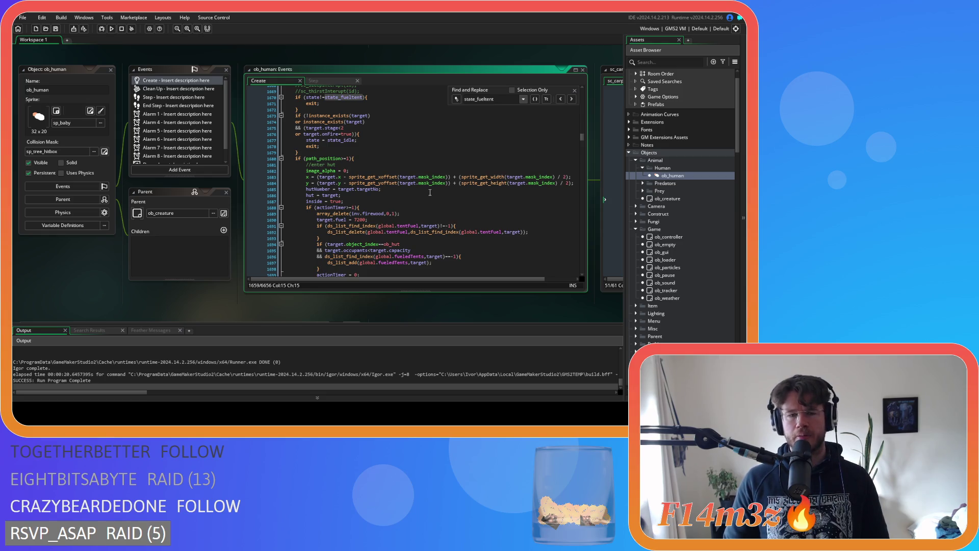
scroll(430, 193, down, 5)
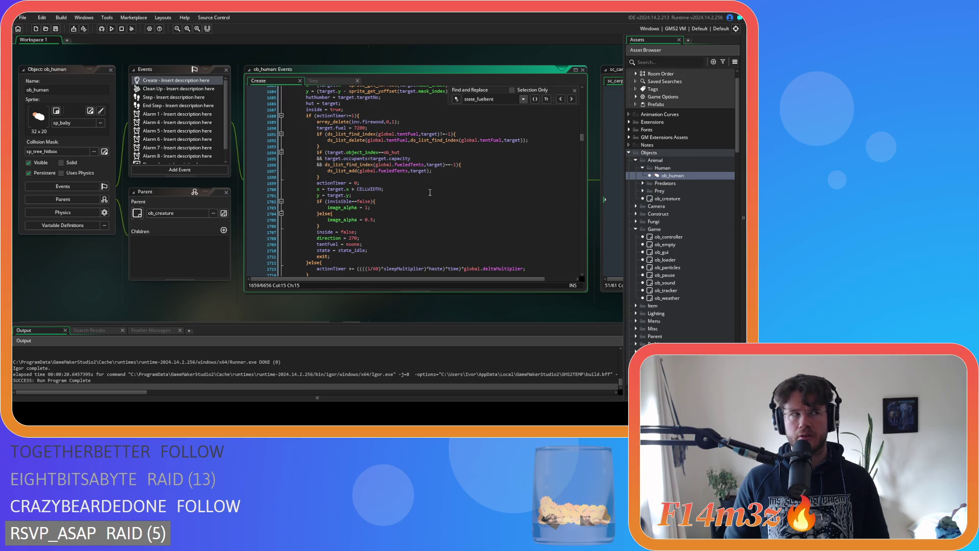
scroll(430, 192, up, 10)
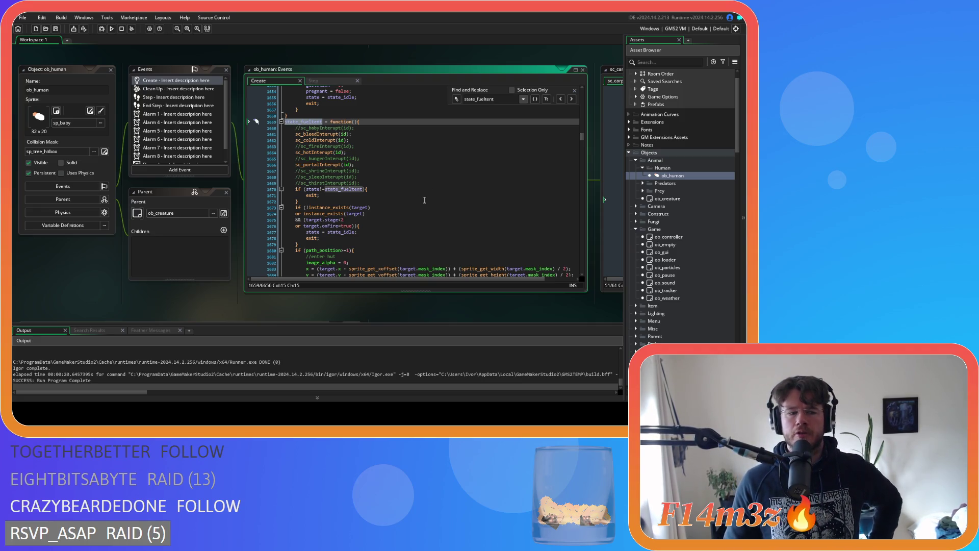
scroll(424, 200, down, 5)
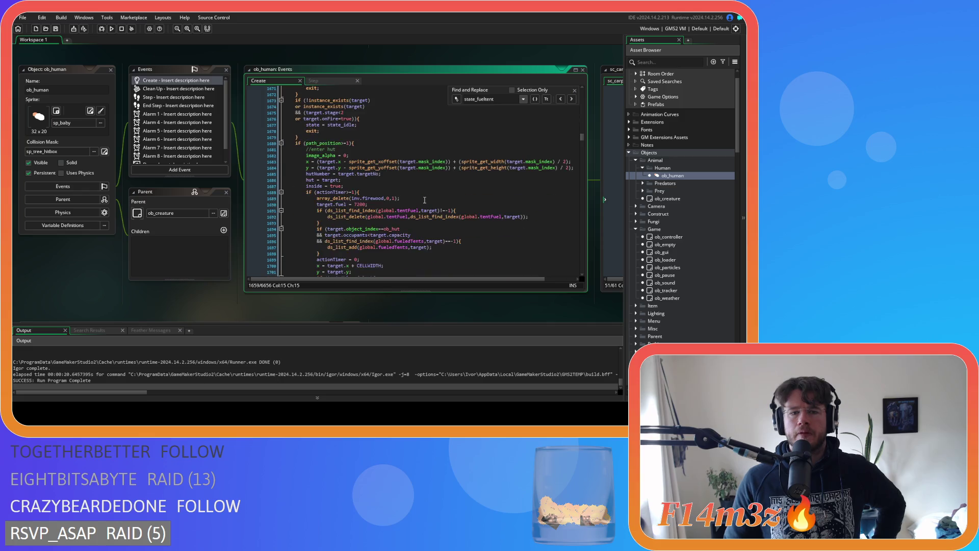
scroll(424, 200, up, 6)
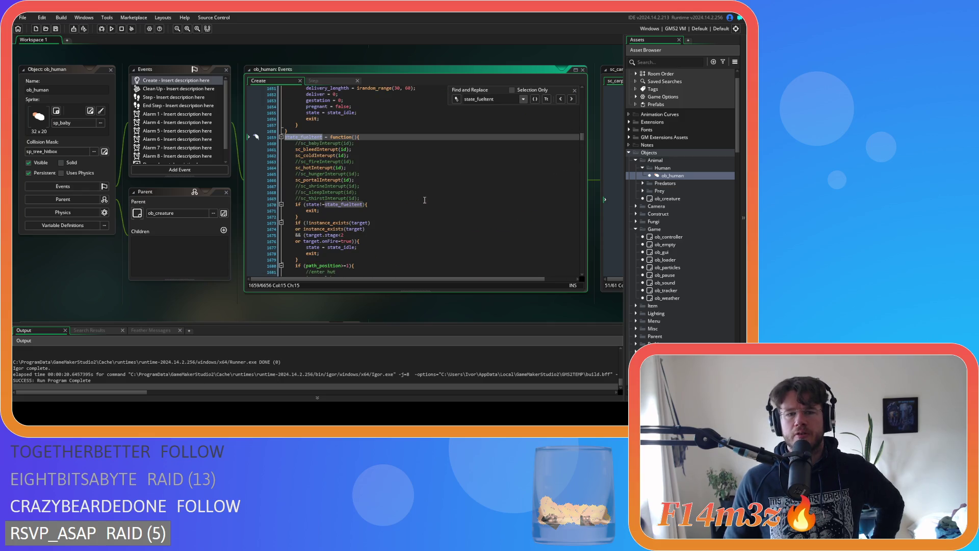
click(574, 90)
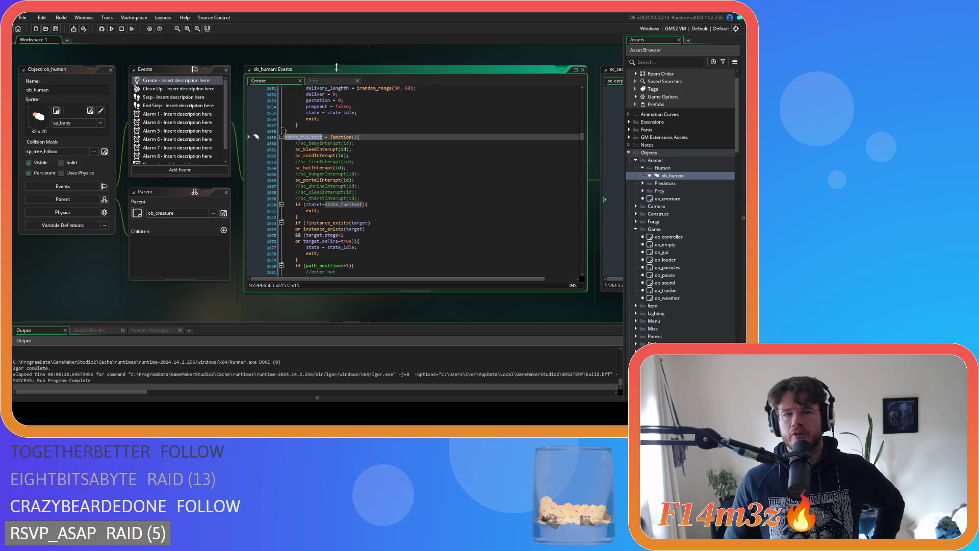
Recheck the Step event's enter-hut state list and compare it with Create's state_fueltent function
click(313, 81)
drag(329, 131, 399, 133)
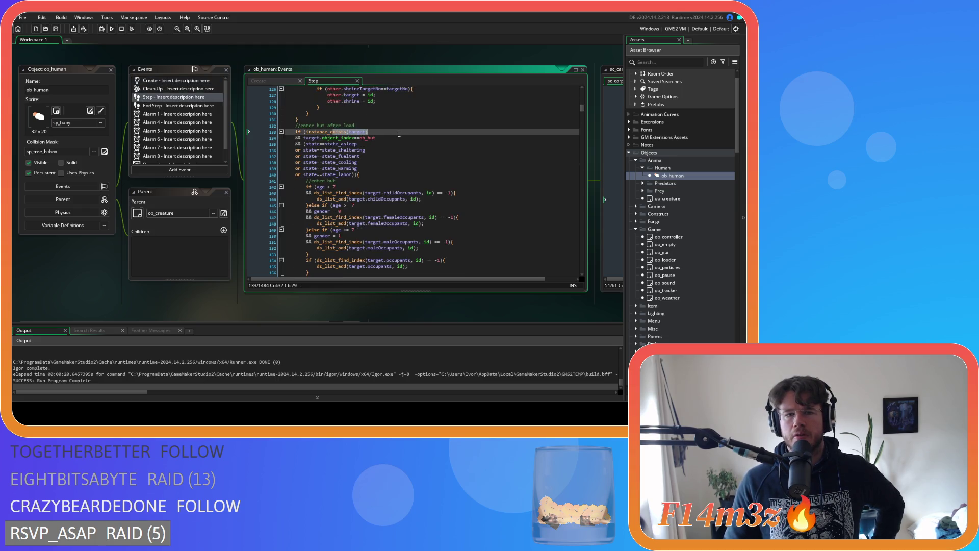
click(422, 174)
scroll(423, 173, down, 3)
scroll(422, 173, up, 3)
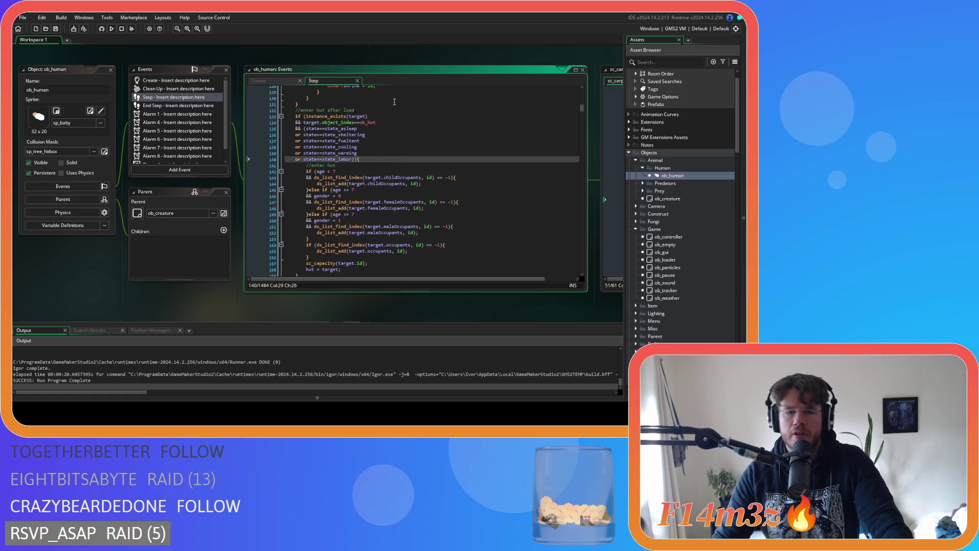
scroll(393, 107, down, 8)
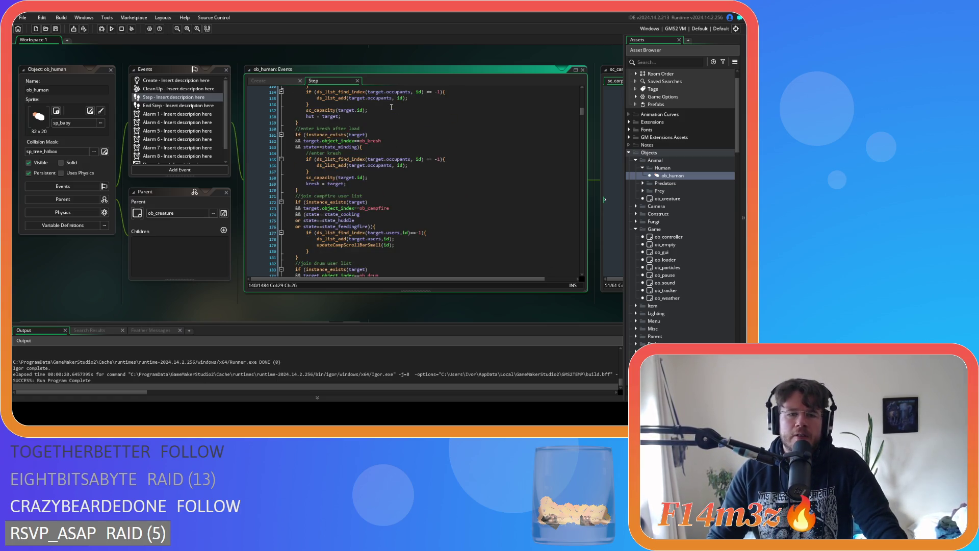
click(270, 81)
click(331, 80)
scroll(382, 130, up, 4)
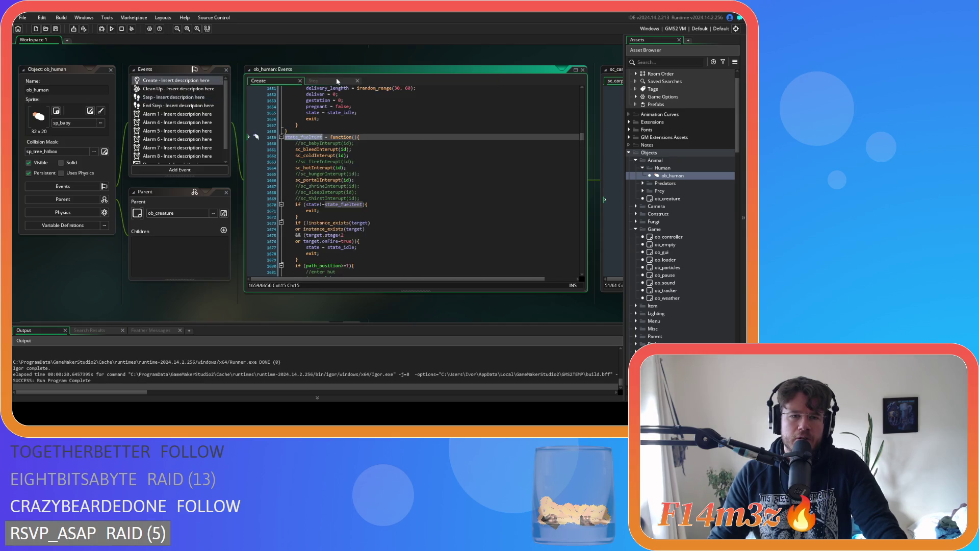
In the Step event, change line 137's state_fueltent check to state_fuelingtent and save
scroll(382, 130, up, 3)
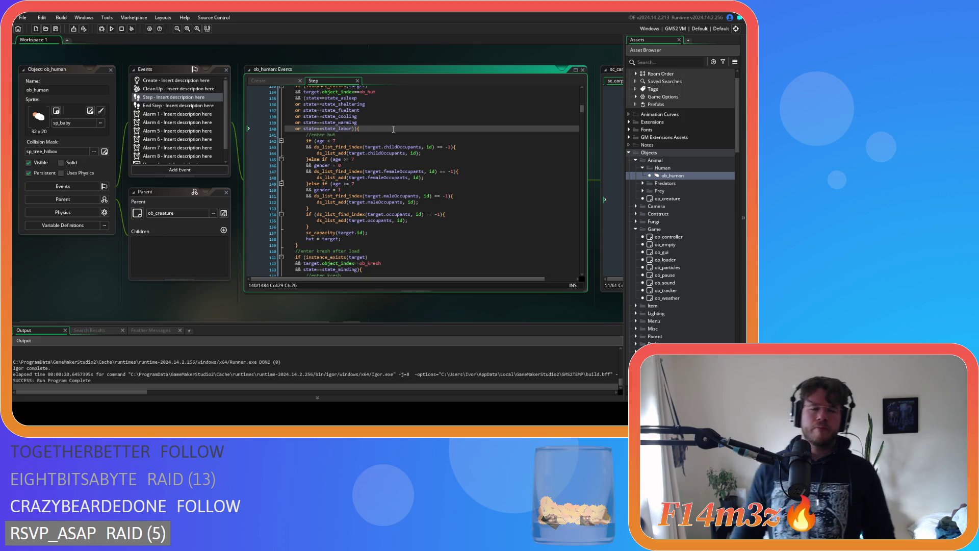
click(402, 147)
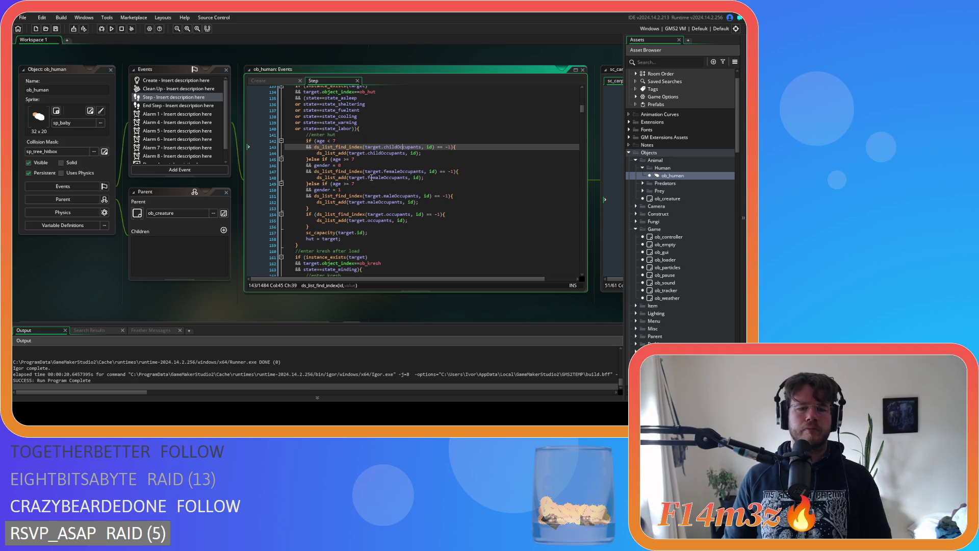
scroll(292, 88, up, 4)
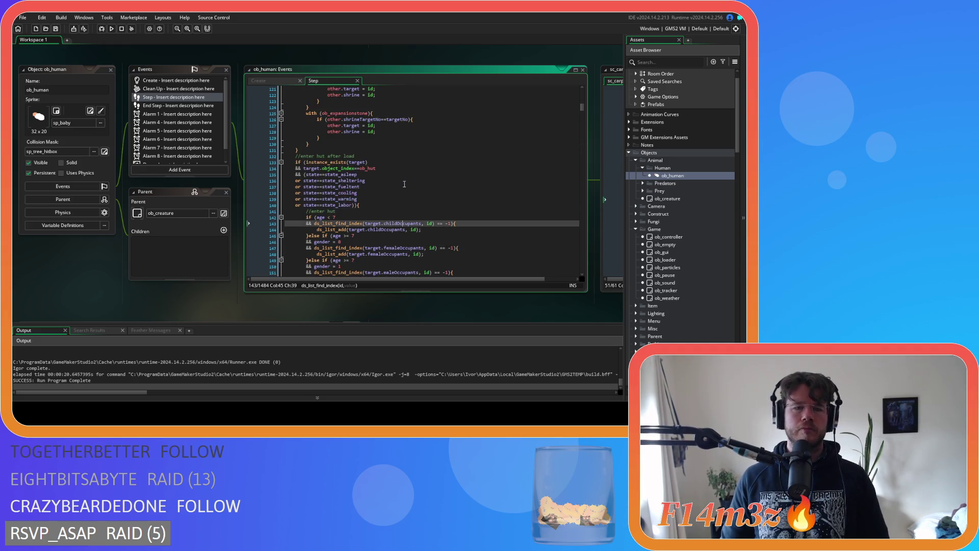
click(350, 187)
text(ing)
key(ctrl+s)
Back in the Create event, put the caret at the end of the state_fueltent function
key(ctrl+Tab)
scroll(372, 204, down, 5)
scroll(371, 204, down, 3)
click(296, 156)
Select the whole state_fueltent function and duplicate it with Ctrl+D
drag(296, 156, 278, 187)
scroll(296, 154, up, 10)
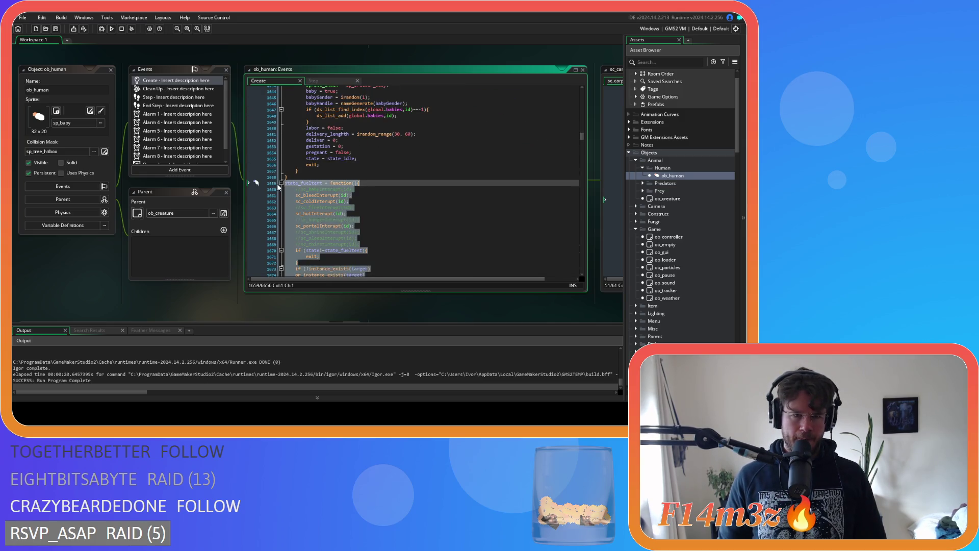
key(ctrl+d)
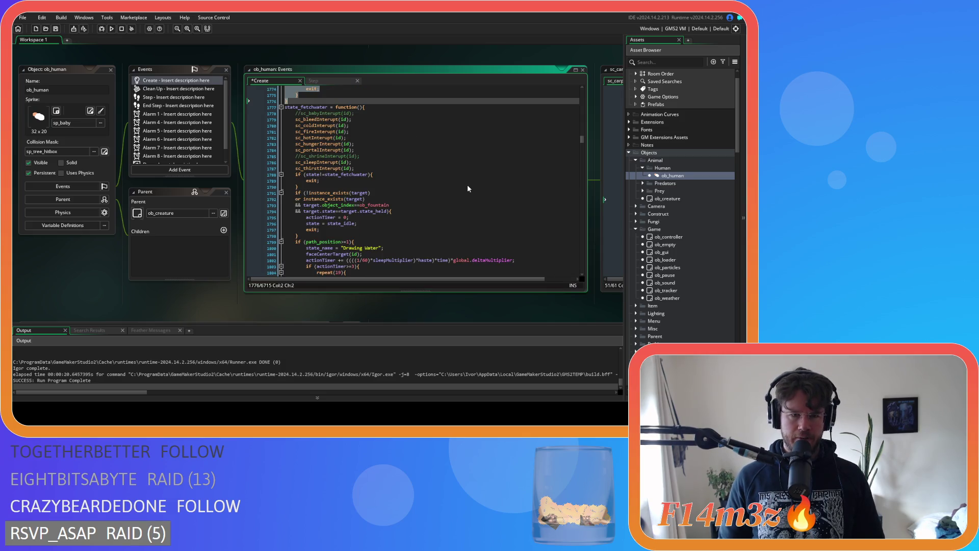
Rename the copy and its if (state!=...) check to state_fuelingtent, then save
scroll(467, 187, up, 10)
scroll(356, 179, up, 3)
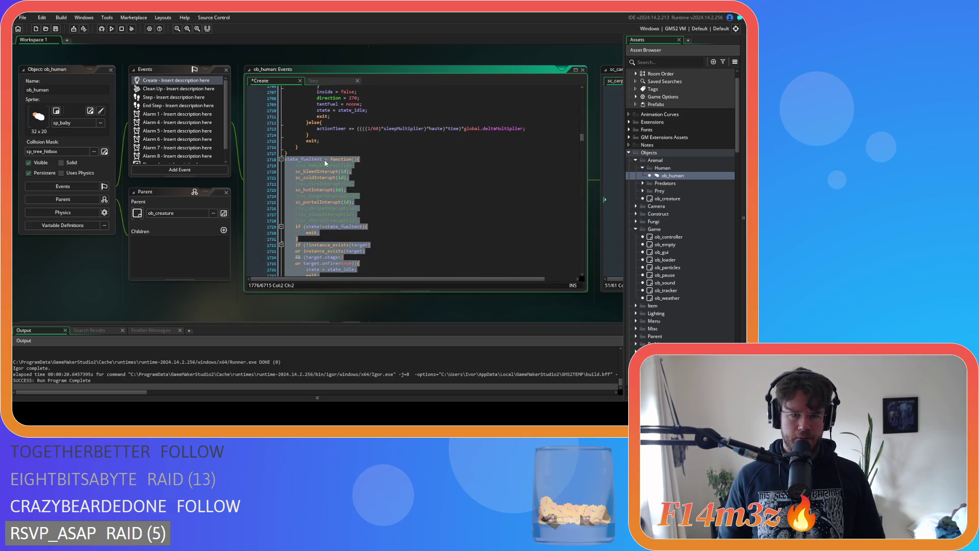
click(326, 160)
text(ing)
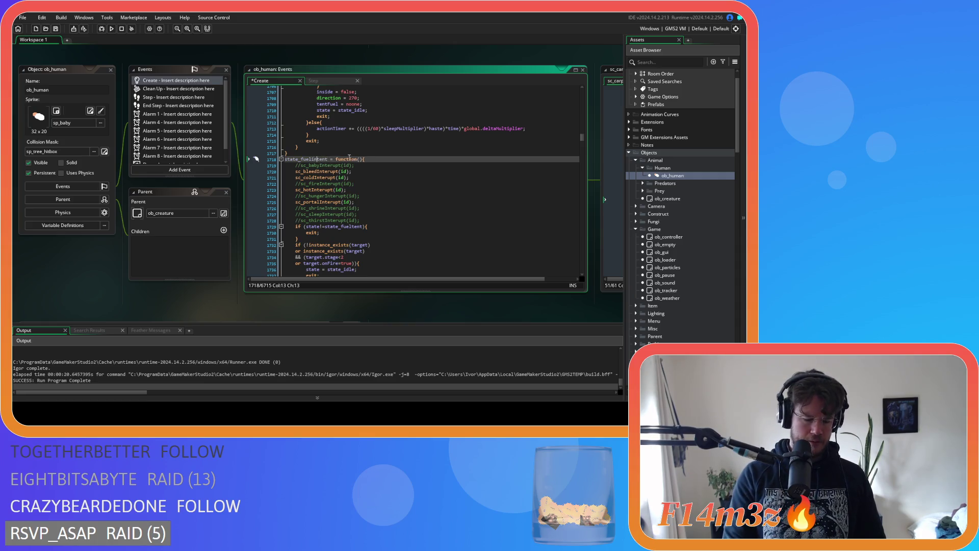
key(shift+Left)
key(shift+Left)
click(351, 226)
text(ing)
key(ctrl+s)
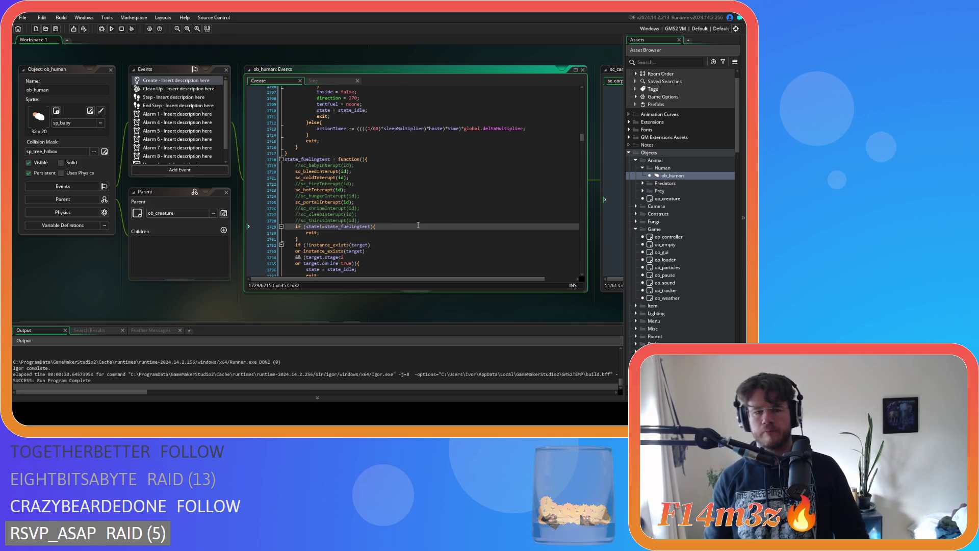
click(418, 225)
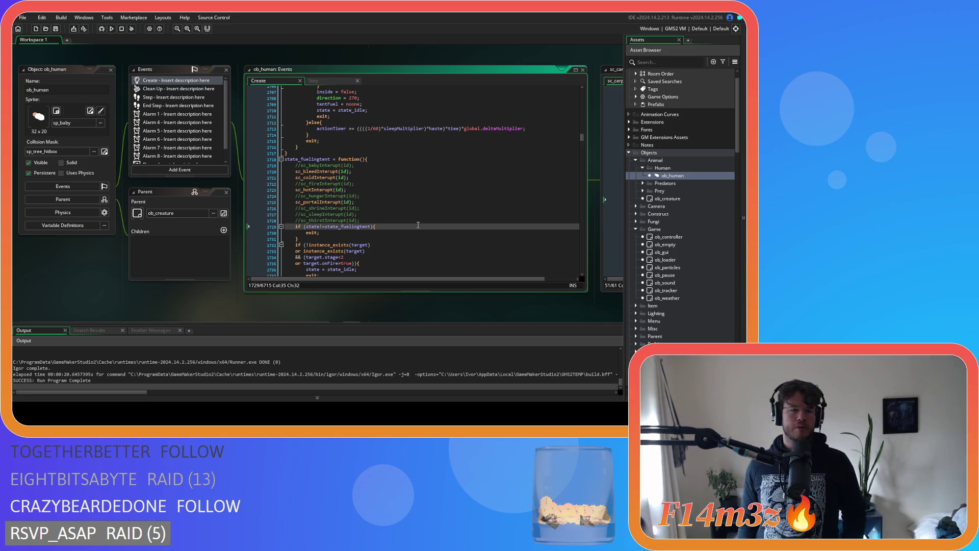
Delete the else { actionTimer += ... } branch at the end of state_fueltent
click(428, 204)
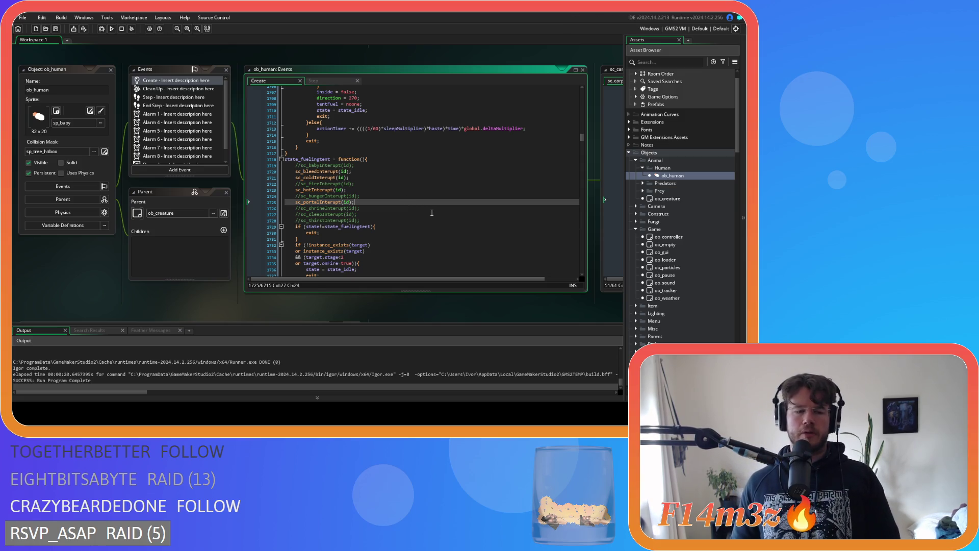
click(382, 225)
click(301, 147)
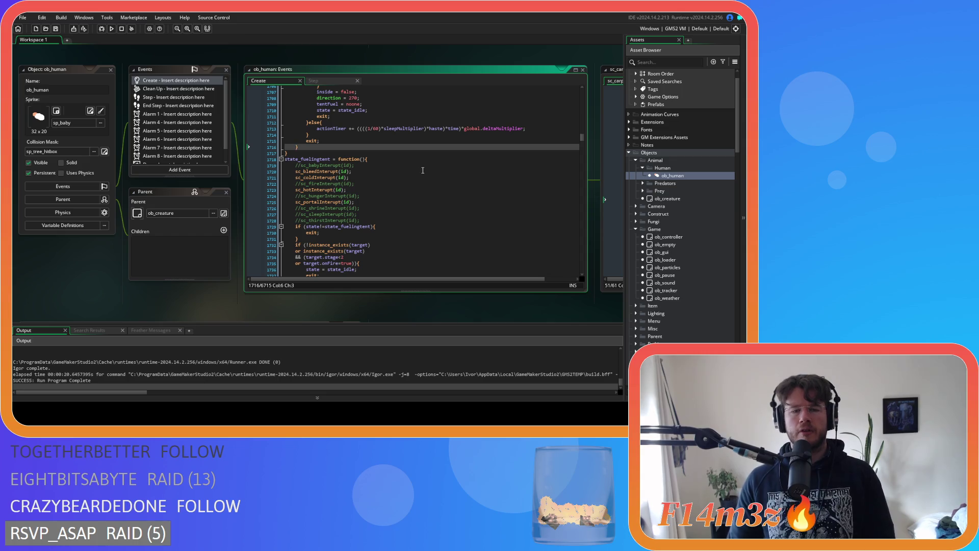
scroll(421, 172, down, 1)
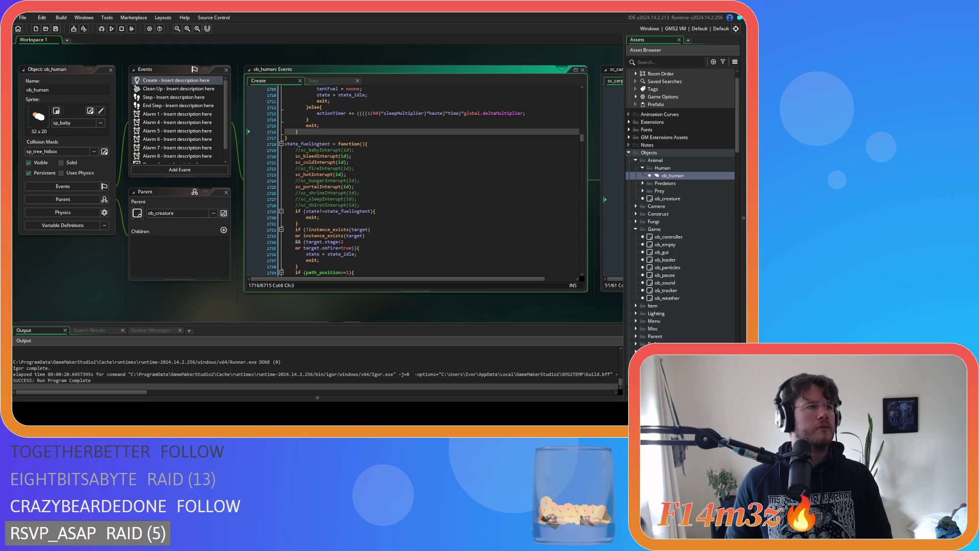
click(337, 175)
click(341, 150)
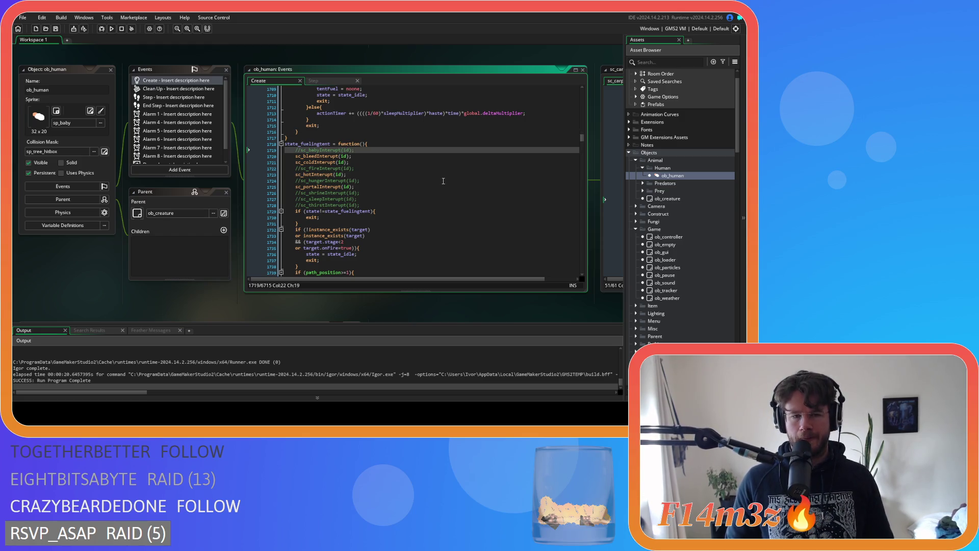
scroll(443, 181, down, 1)
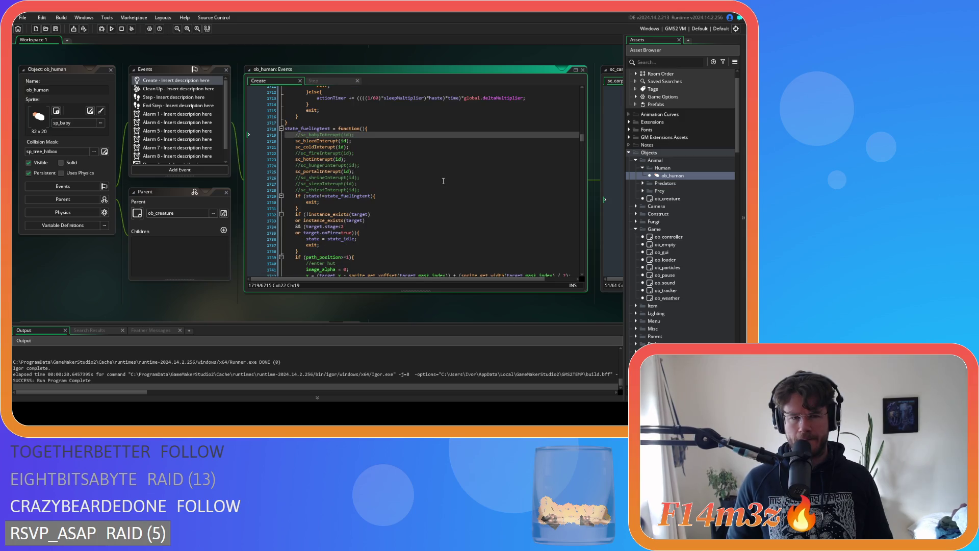
scroll(444, 181, up, 20)
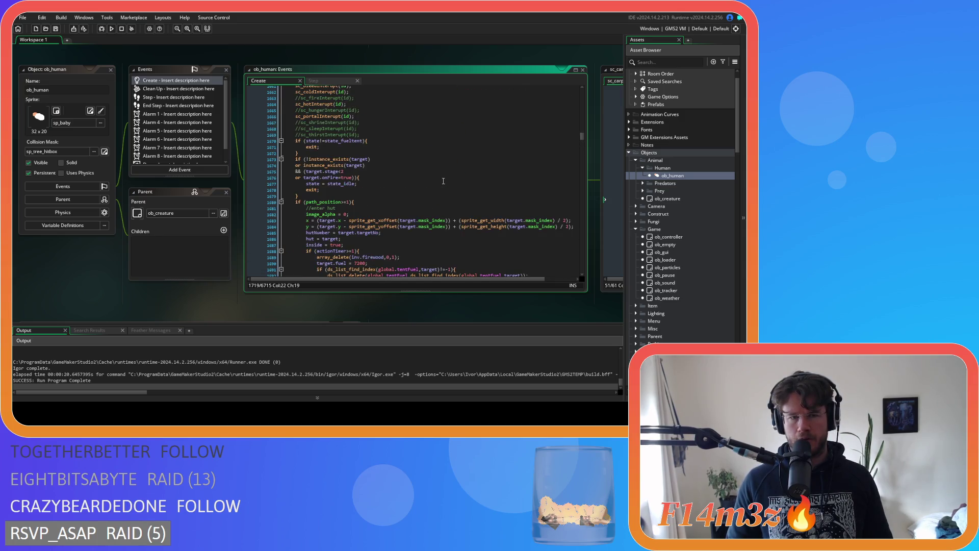
scroll(443, 181, down, 5)
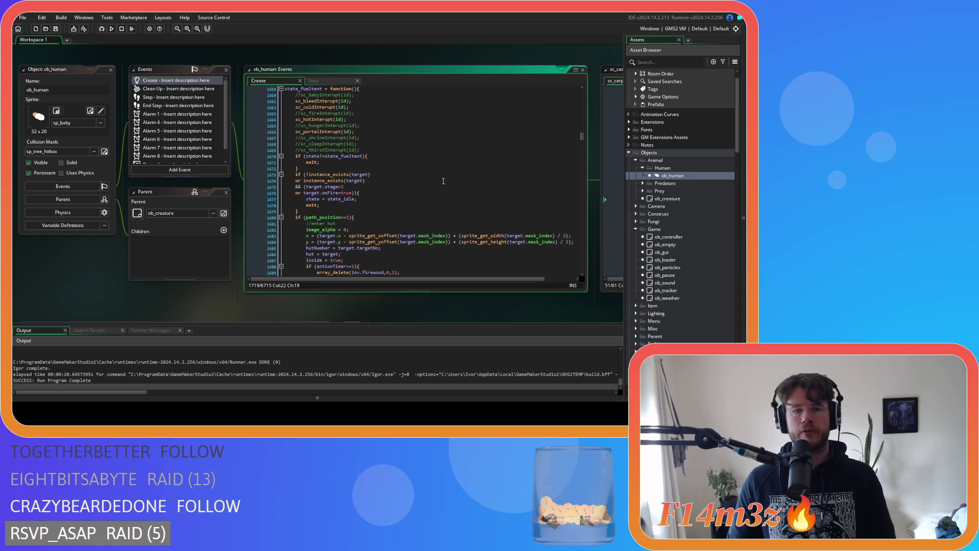
scroll(412, 168, down, 2)
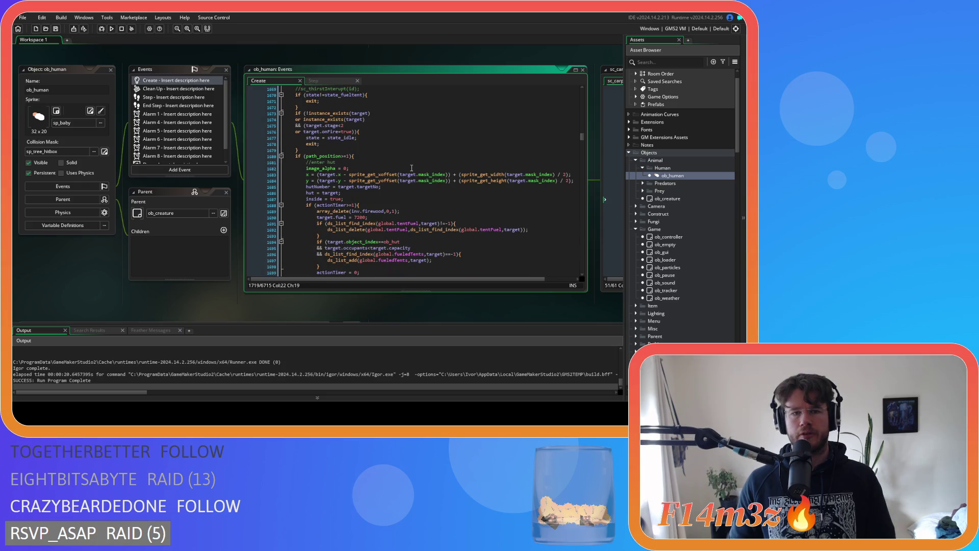
scroll(412, 167, down, 3)
scroll(411, 168, down, 4)
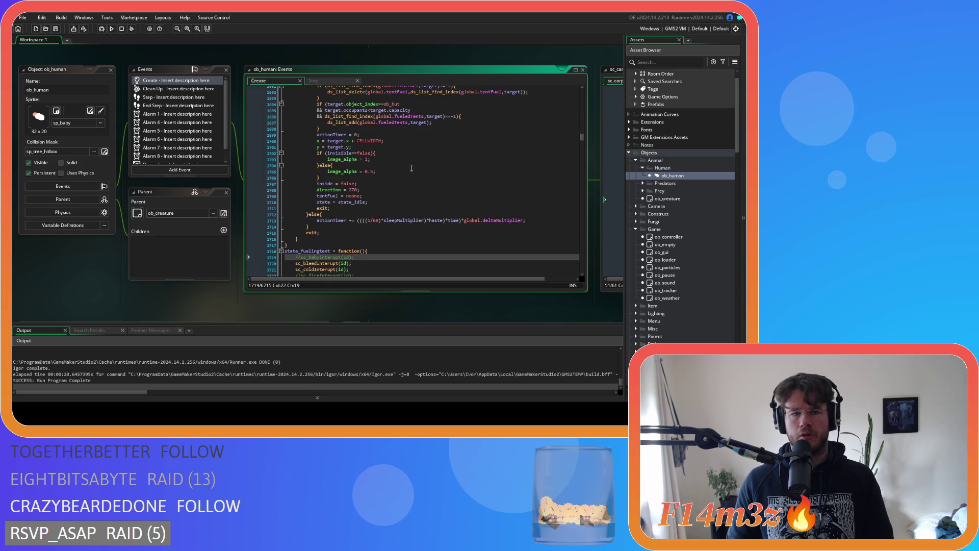
scroll(412, 167, up, 1)
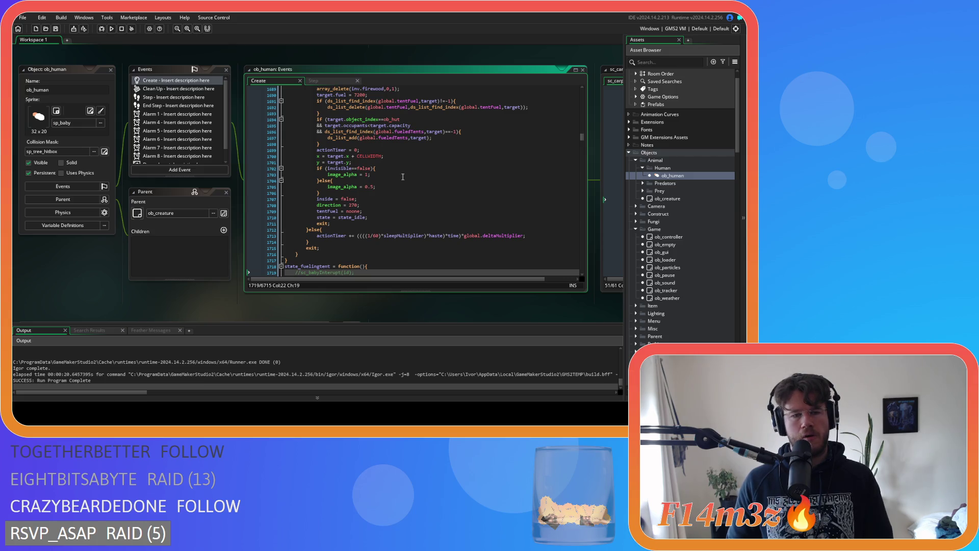
drag(310, 243, 311, 230)
key(Delete)
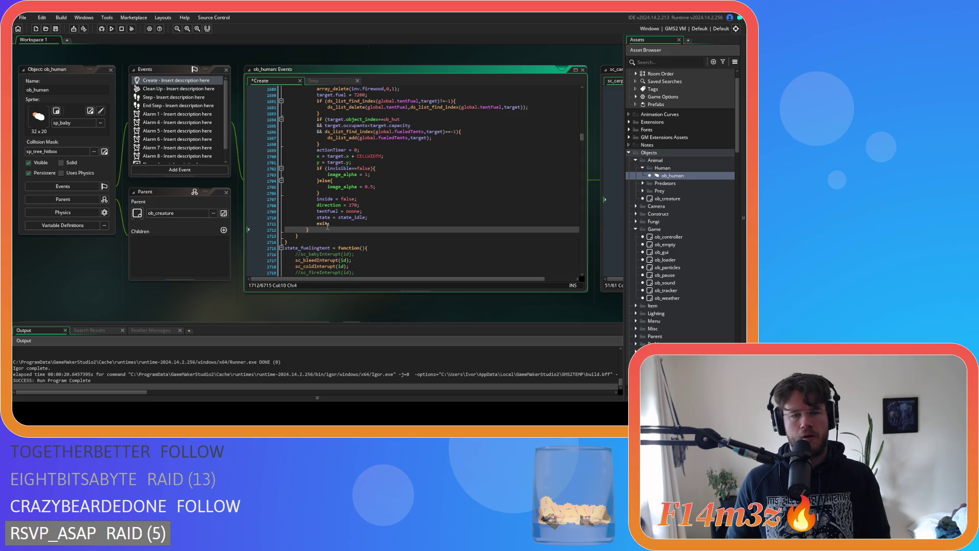
Remove the blank line after exit; and the tentFuel = noone; line
scroll(365, 224, up, 6)
scroll(365, 224, down, 3)
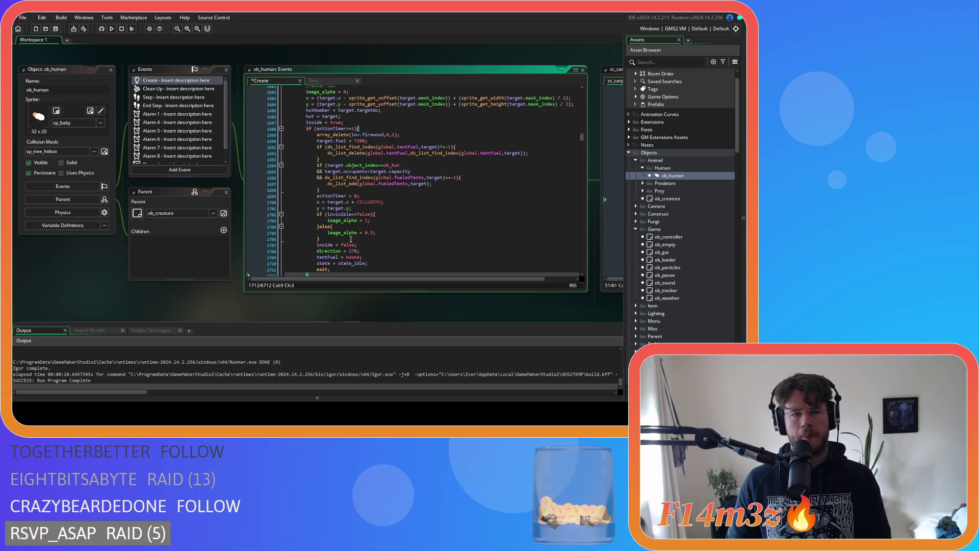
scroll(351, 239, down, 3)
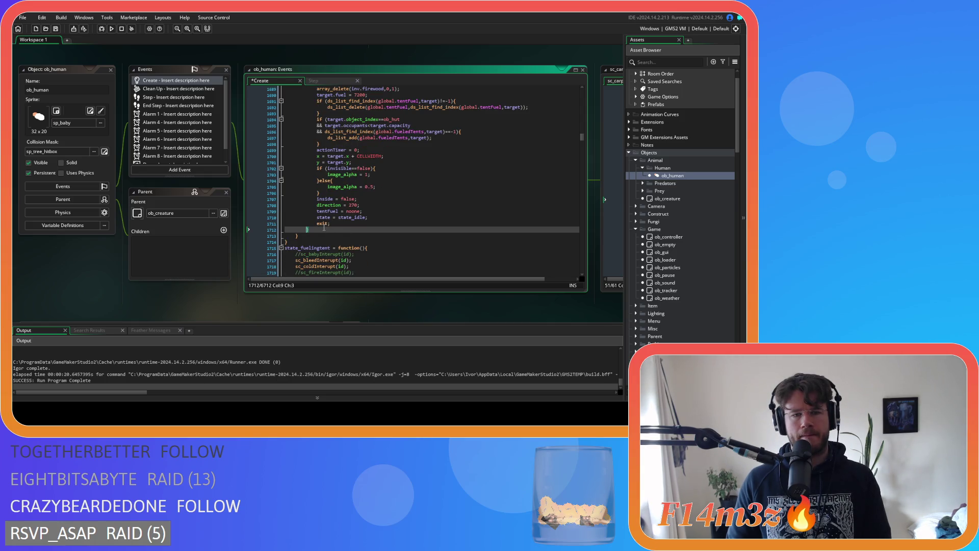
key(BackSpace)
key(BackSpace)
key(BackSpace)
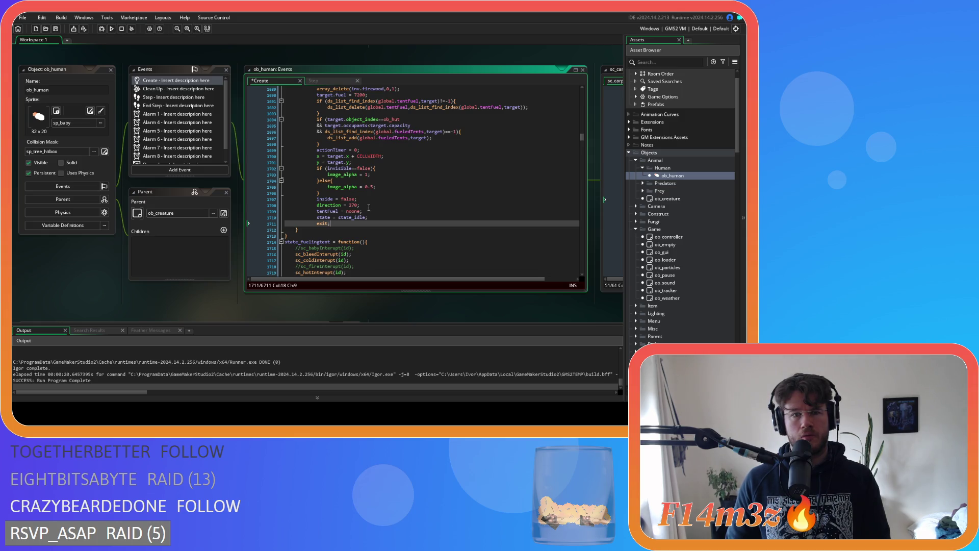
click(369, 209)
key(shift+Up)
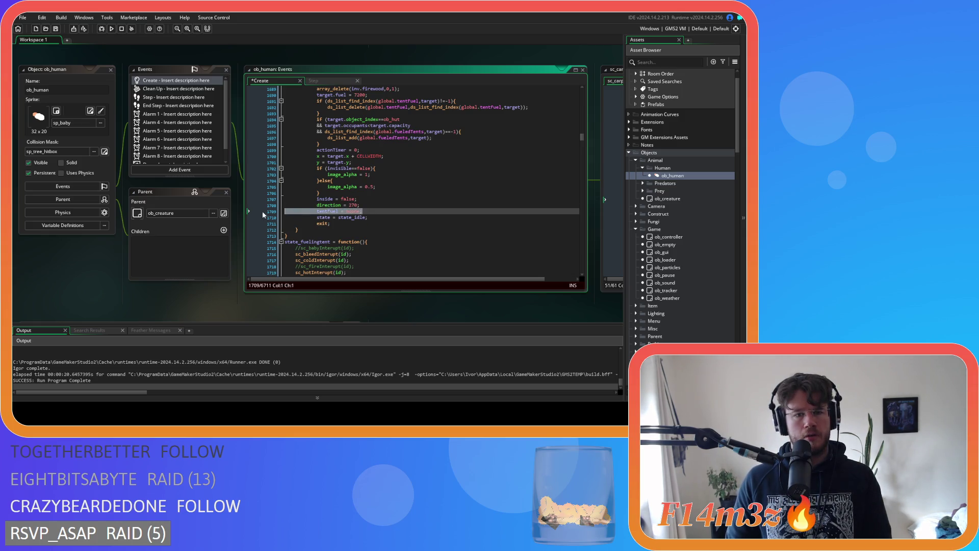
key(BackSpace)
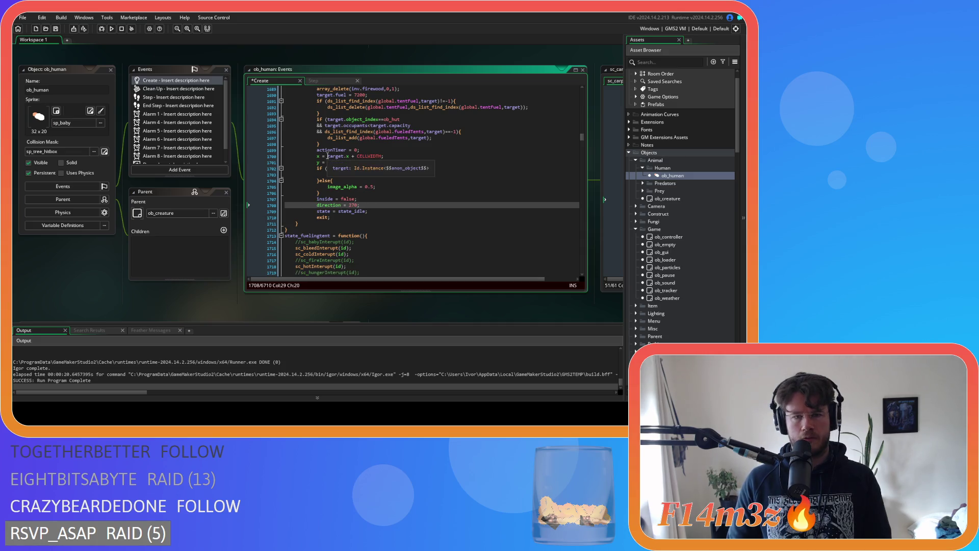
Delete the actionTimer = 0; line from the hut-entry code
click(375, 150)
key(shift+Home)
drag(305, 146, 295, 135)
scroll(293, 129, up, 1)
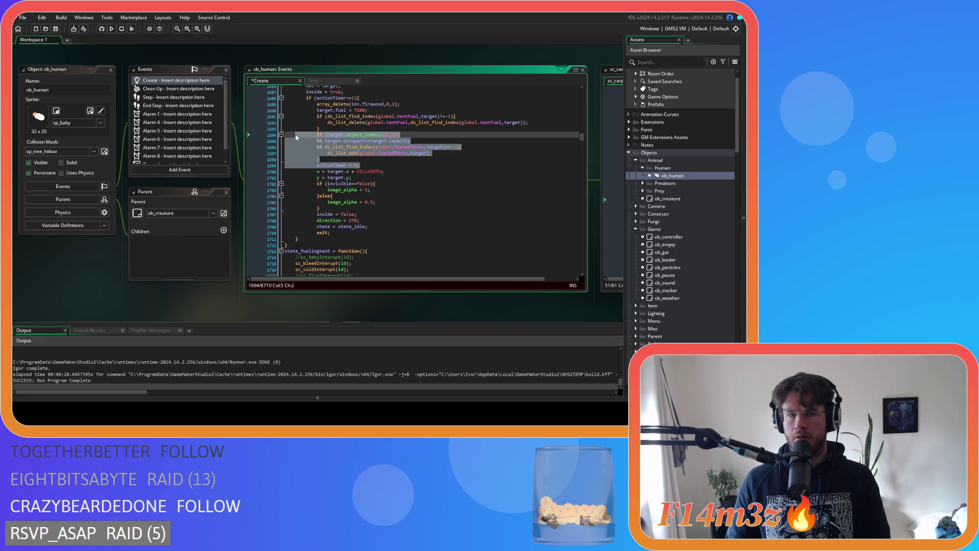
click(284, 165)
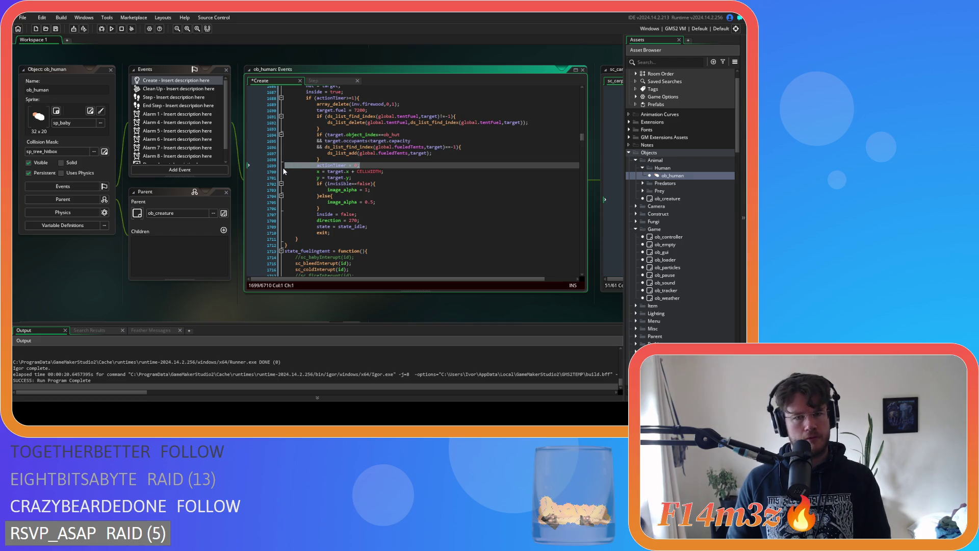
scroll(367, 183, up, 2)
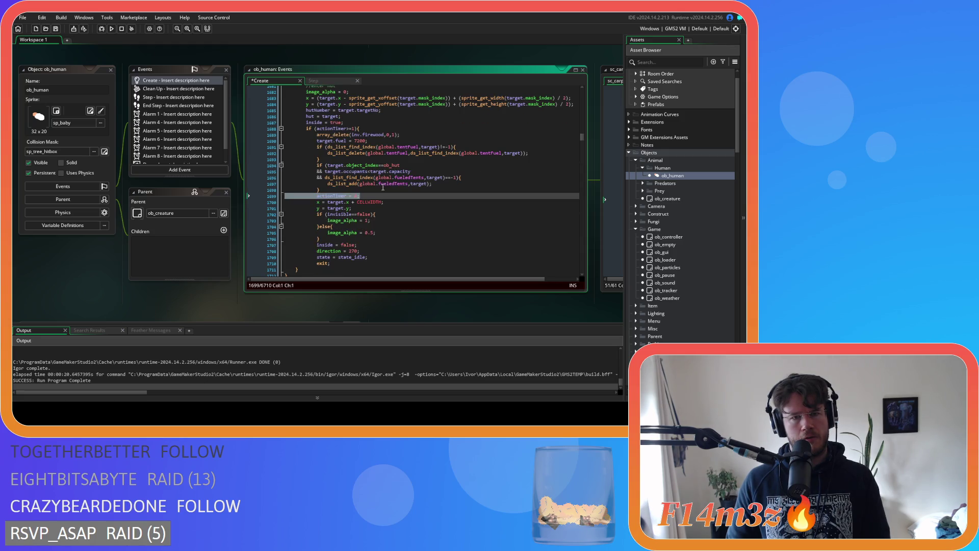
key(BackSpace)
key(BackSpace)
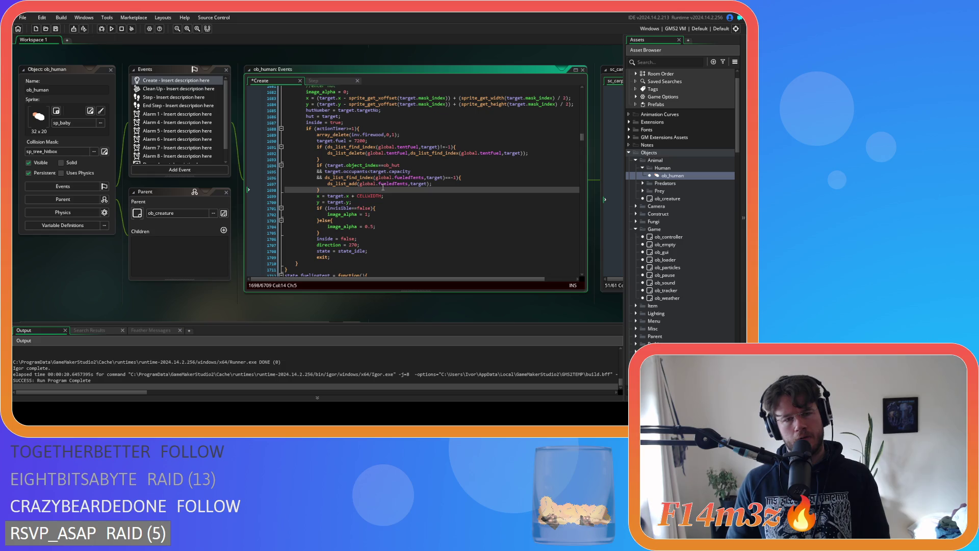
Delete the if (actionTimer>=1) fuel block and un-indent the remaining lines one level
drag(327, 190, 252, 166)
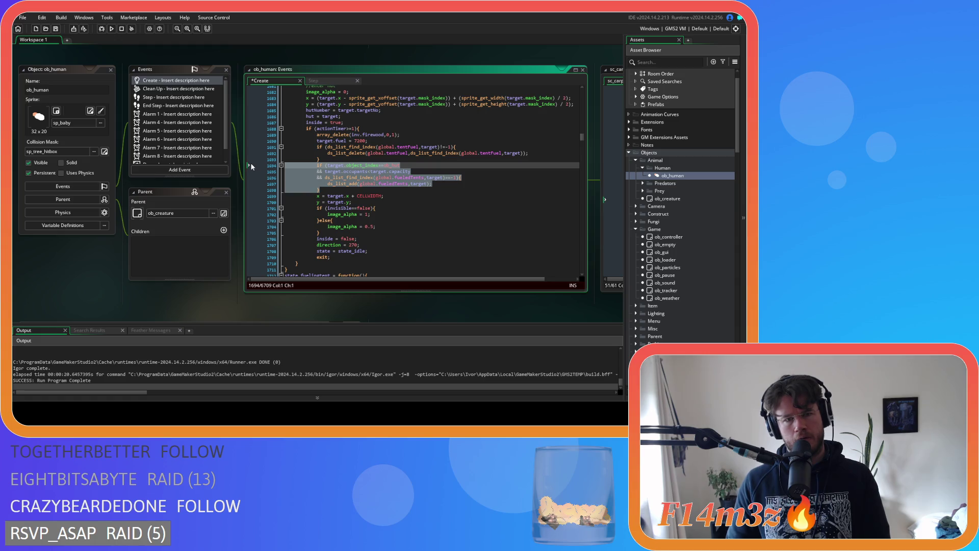
drag(252, 166, 244, 128)
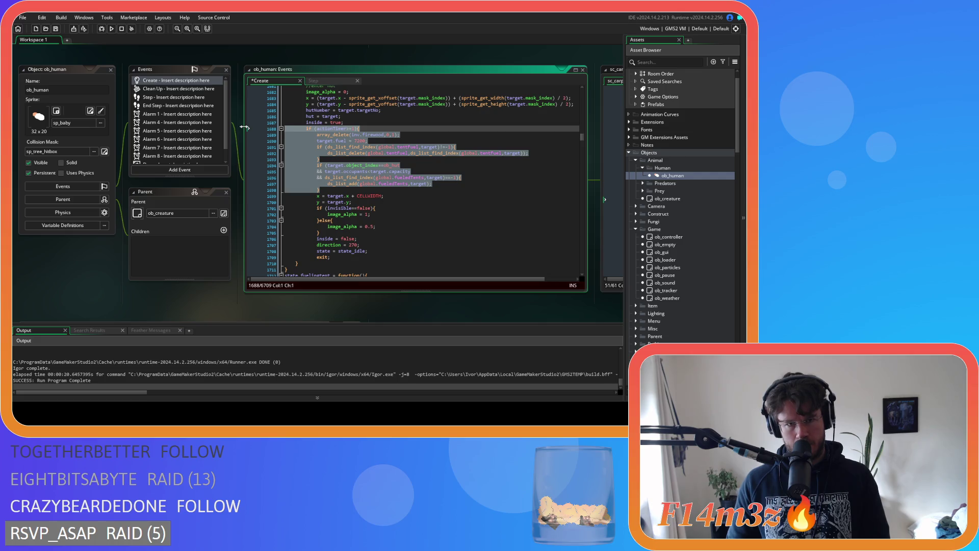
key(BackSpace)
mouse_move(330, 190)
mouse_down()
mouse_move(252, 145)
mouse_move(249, 129)
mouse_up()
key(shift+Tab)
Delete the exit-positioning x, y, image_alpha and inside = false lines
scroll(351, 167, up, 2)
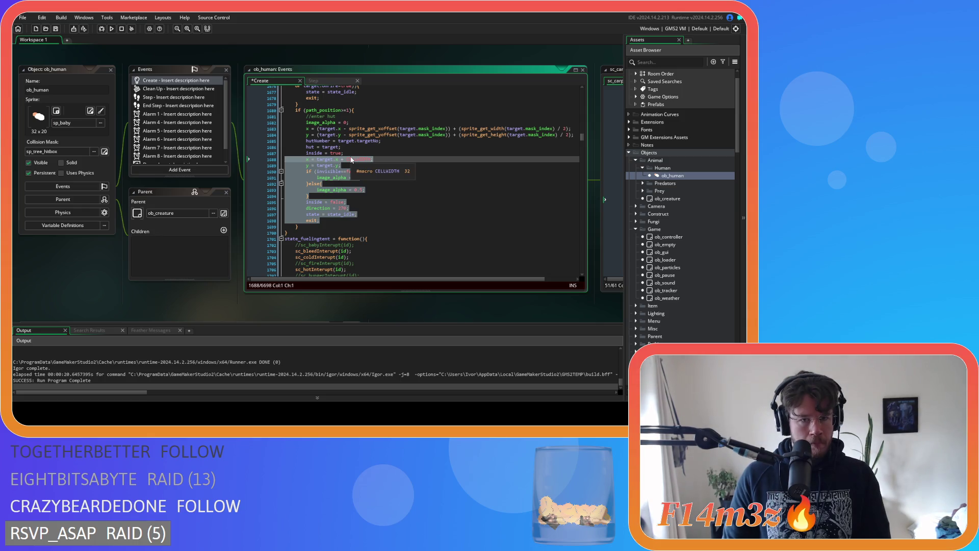
scroll(351, 160, up, 1)
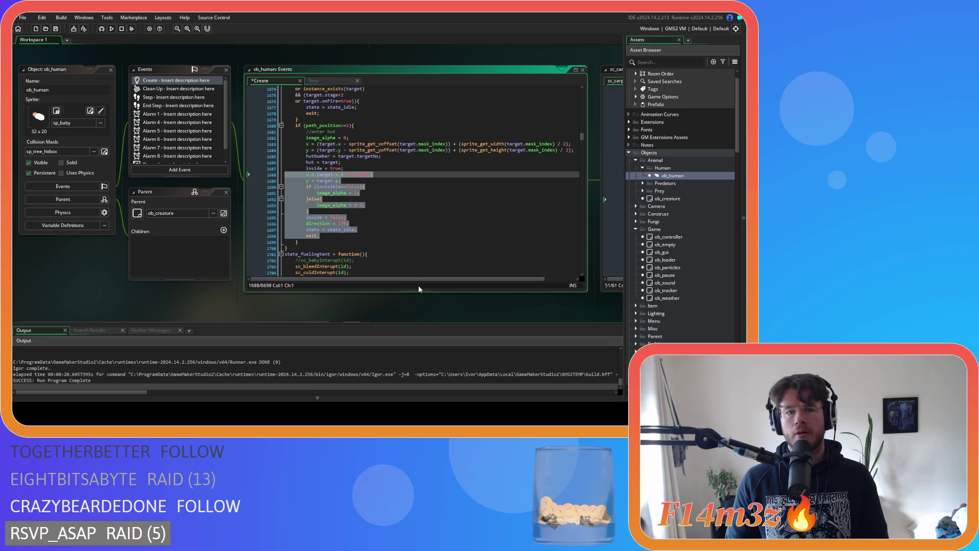
click(378, 229)
drag(313, 211, 267, 178)
mouse_move(352, 218)
mouse_down()
mouse_move(285, 212)
mouse_move(225, 175)
mouse_up()
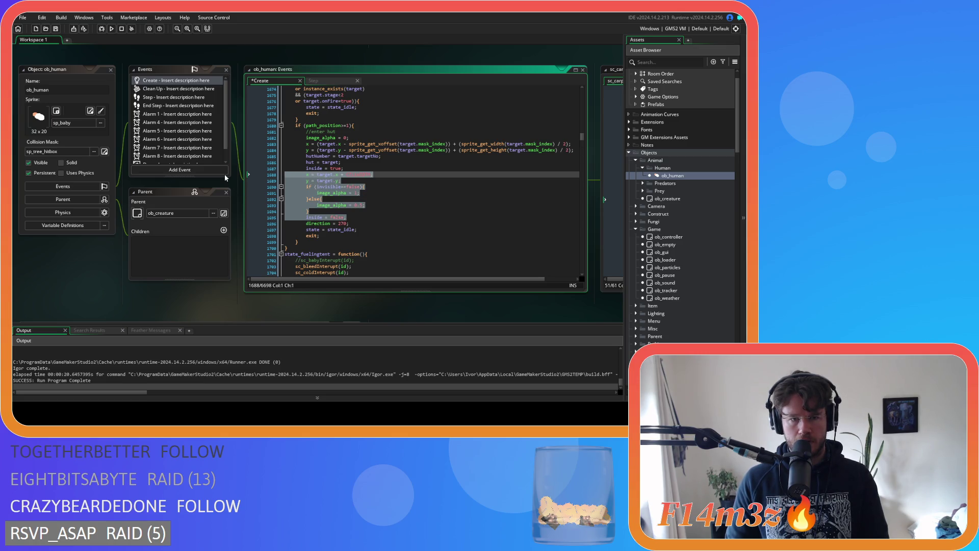
key(BackSpace)
key(BackSpace)
Review the remaining hut-entry code around image_alpha and sprite_get_xoffset
click(337, 192)
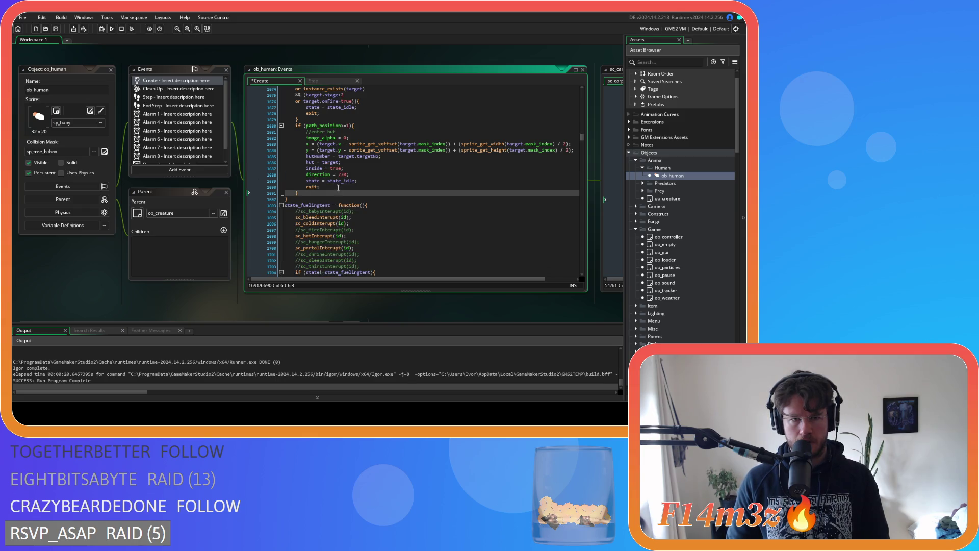
click(365, 138)
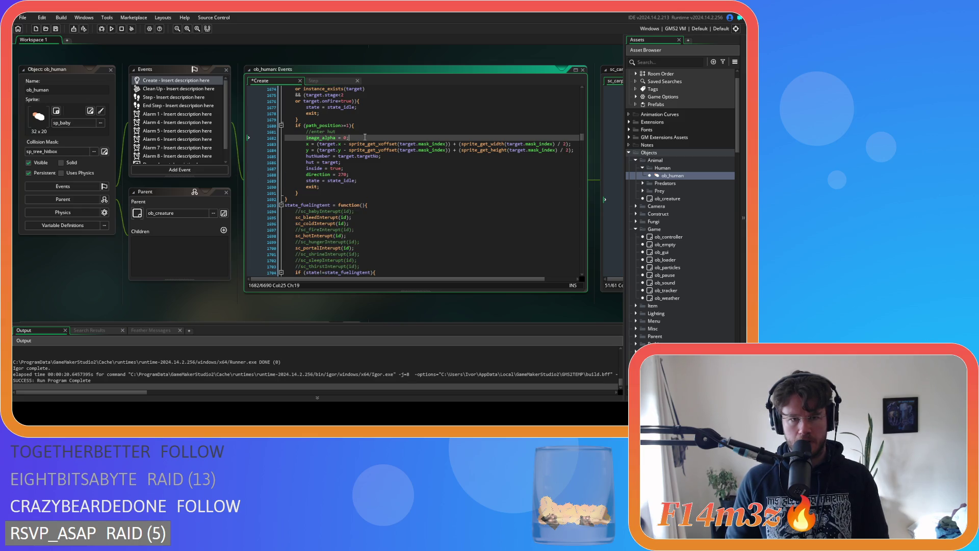
click(364, 125)
click(350, 144)
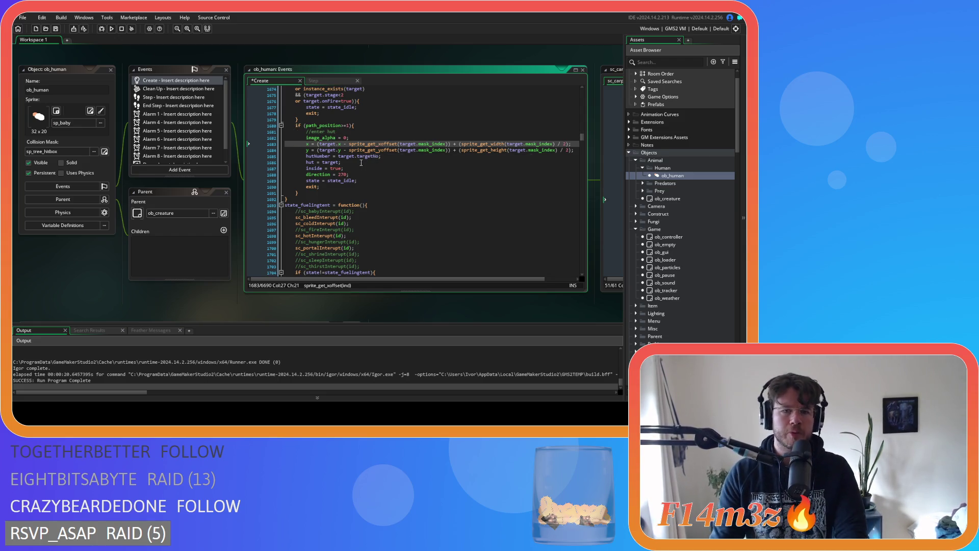
key(Down)
key(Down)
key(Down)
key(Down)
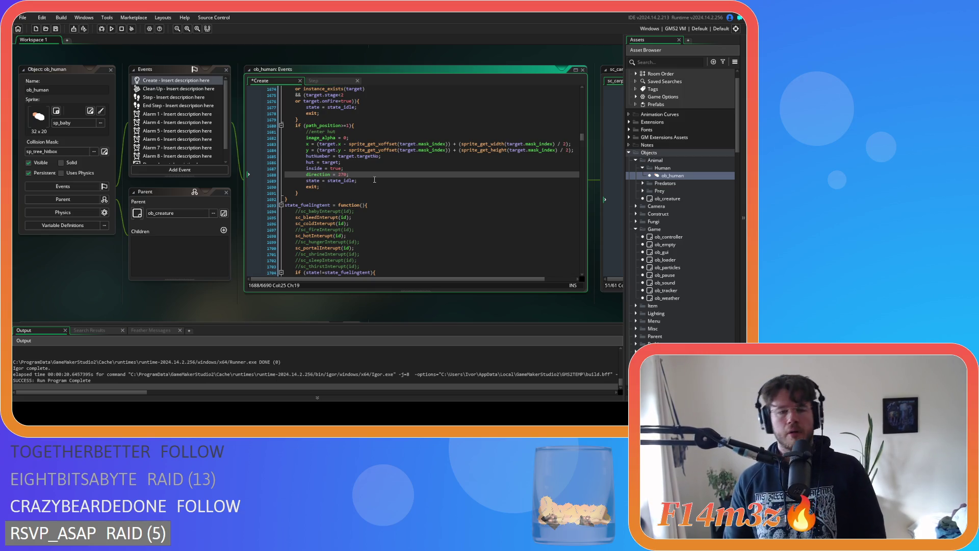
Replace state_idle with state_fuelingtent in the hut-entry state assignment and save
key(Down)
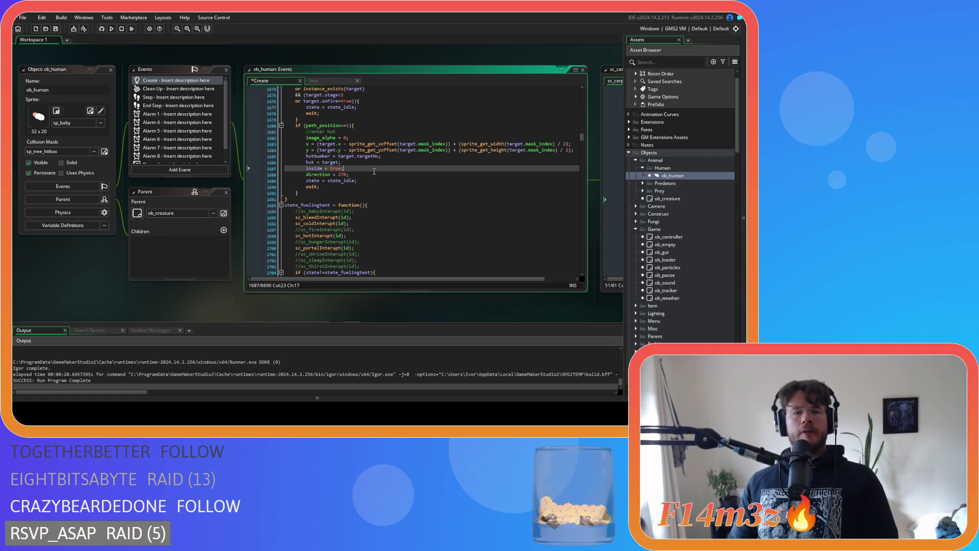
key(Down)
key(Up)
key(Up)
key(Down)
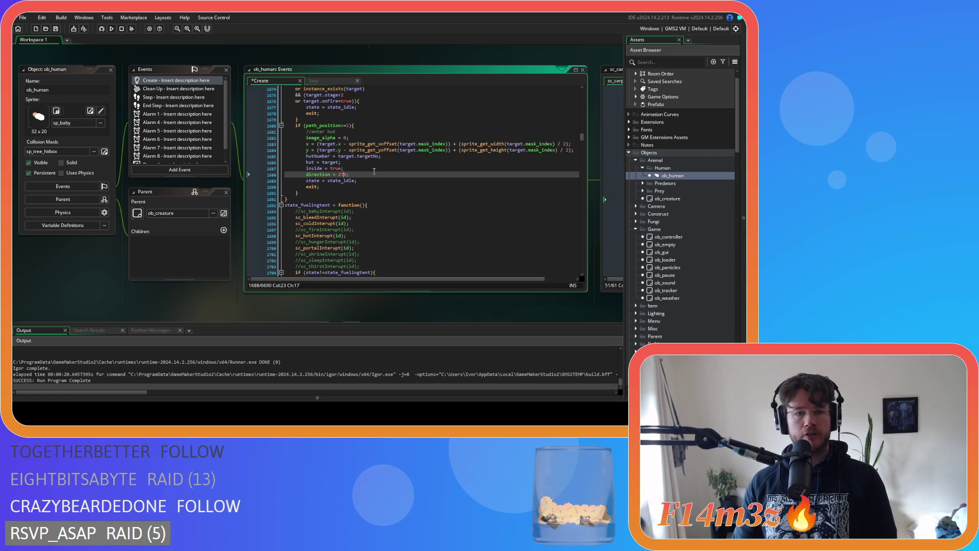
key(Down)
click(319, 205)
click(342, 187)
click(343, 181)
double_click(343, 181)
text(state_fuelingtent;)
key(ctrl+s)
scroll(386, 186, up, 3)
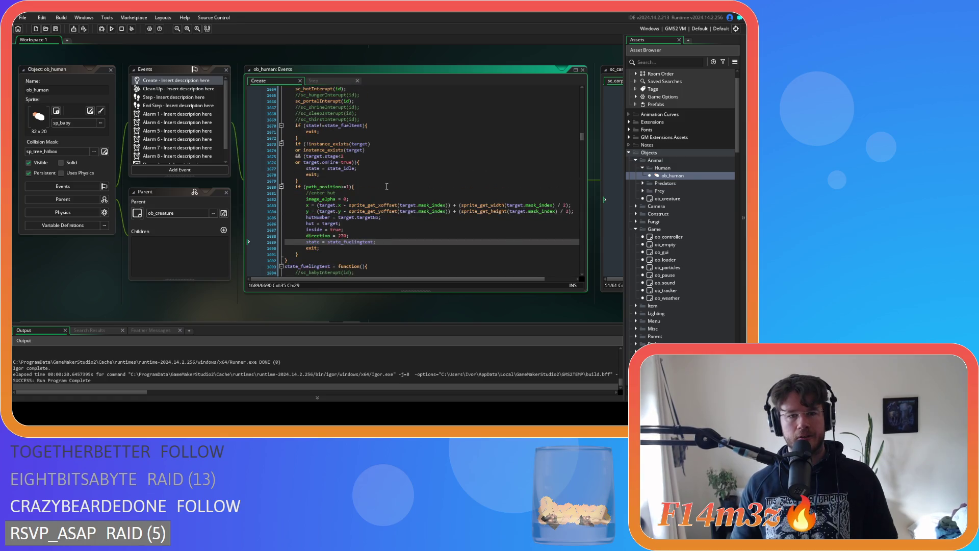
scroll(410, 210, down, 7)
scroll(402, 229, down, 3)
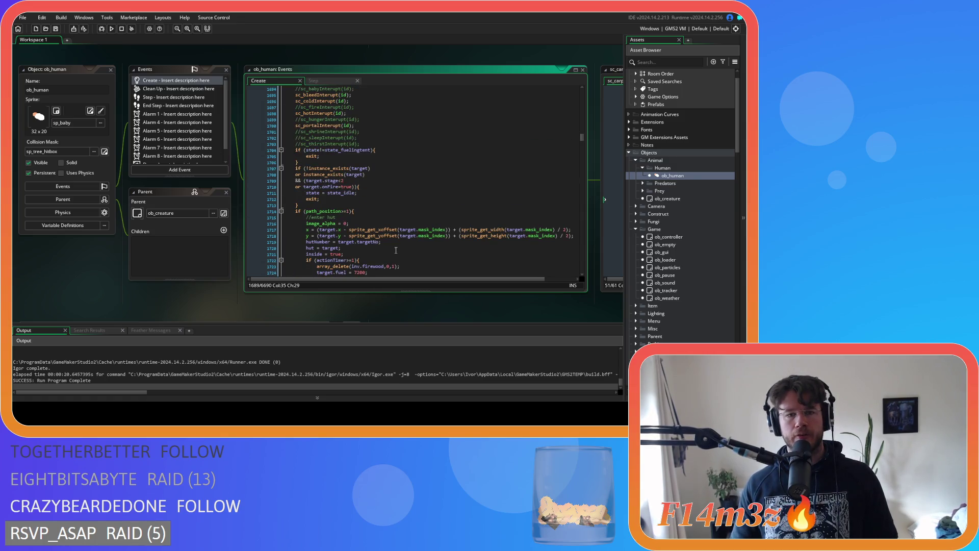
scroll(390, 238, down, 3)
mouse_move(365, 208)
mouse_down()
mouse_move(296, 194)
mouse_move(261, 173)
mouse_up()
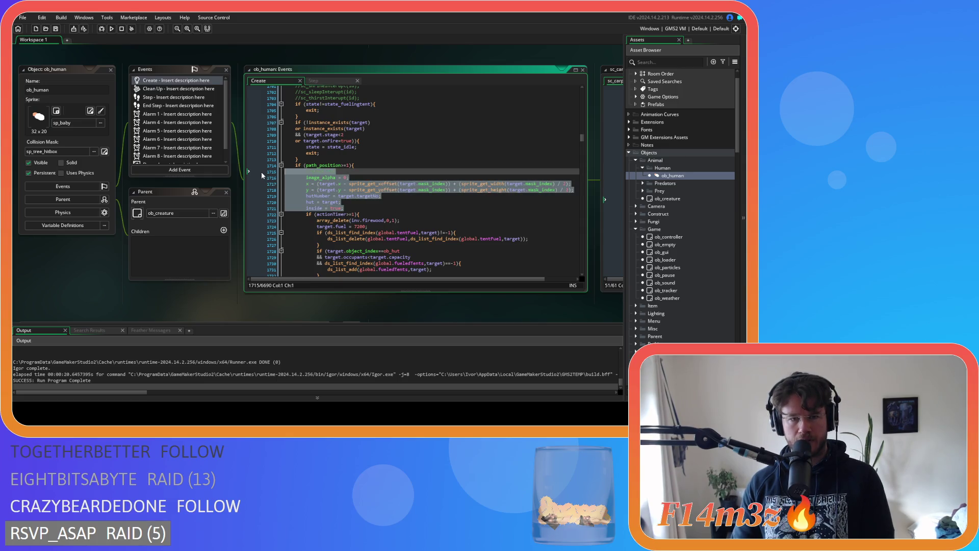
key(BackSpace)
scroll(286, 183, down, 9)
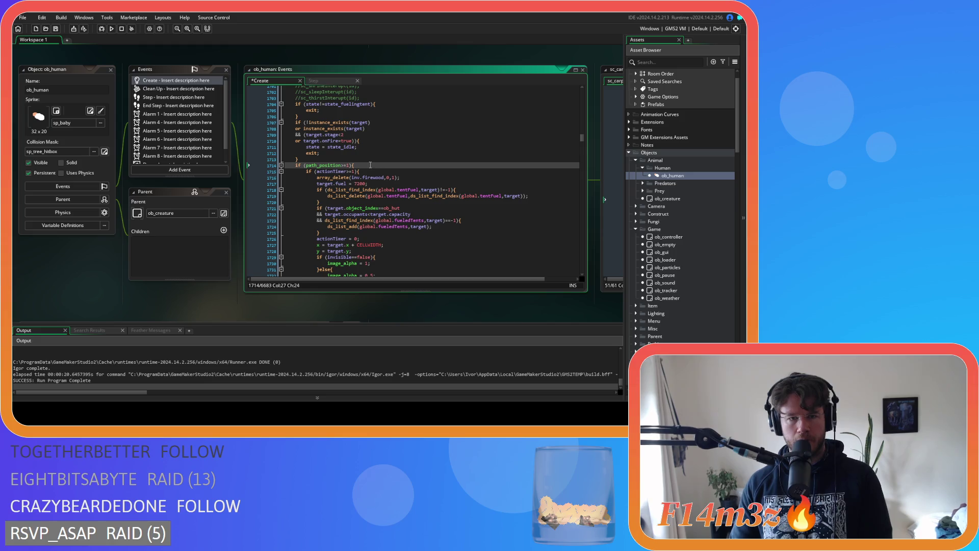
drag(295, 196, 232, 203)
key(BackSpace)
scroll(413, 181, up, 5)
drag(357, 119, 306, 113)
key(BackSpace)
scroll(310, 224, down, 3)
mouse_move(321, 225)
mouse_down()
mouse_move(285, 207)
mouse_move(258, 150)
mouse_up()
key(shift+Tab)
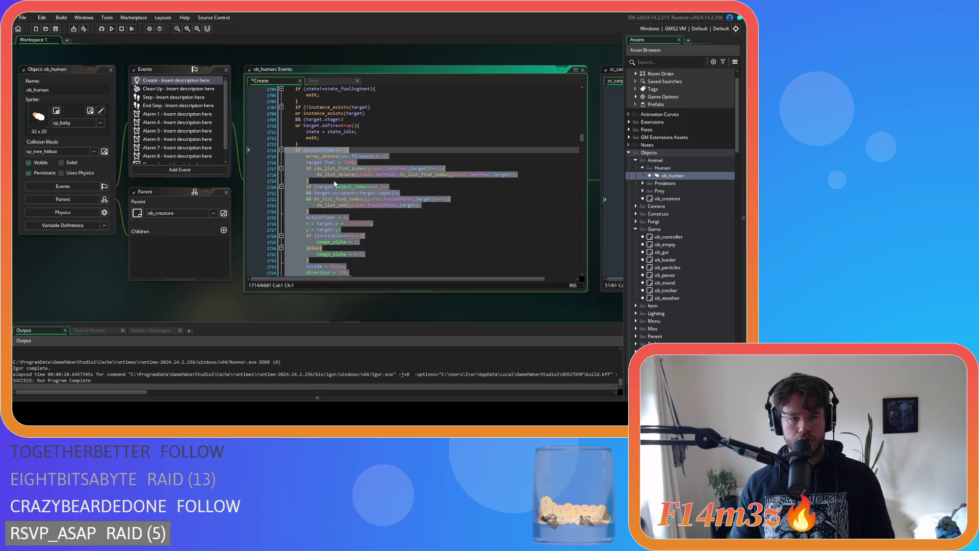
click(377, 200)
click(351, 151)
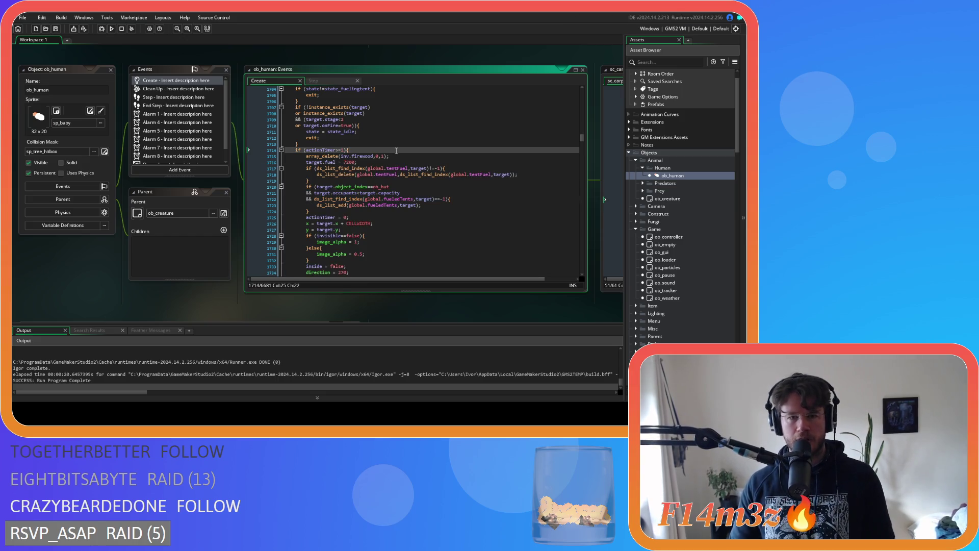
click(335, 150)
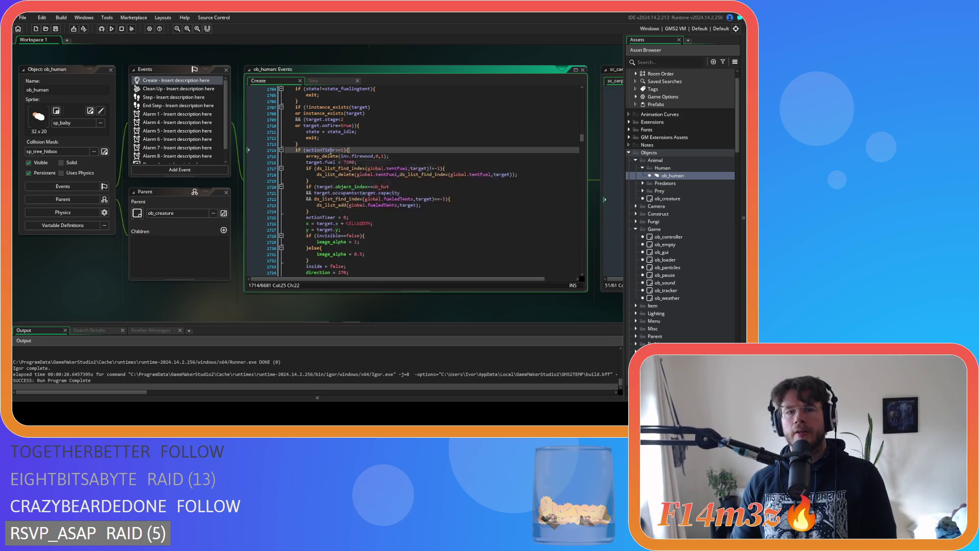
key(Down)
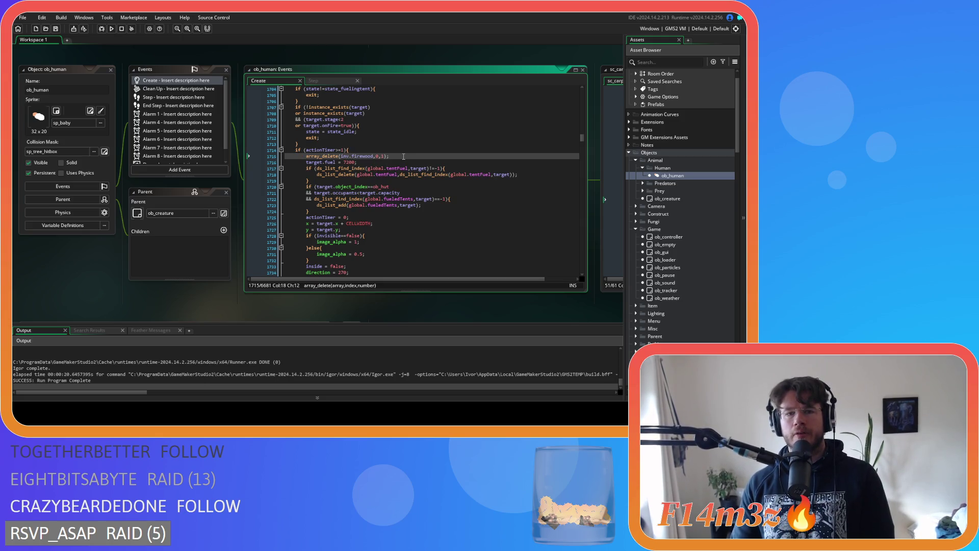
key(Down)
key(Down)
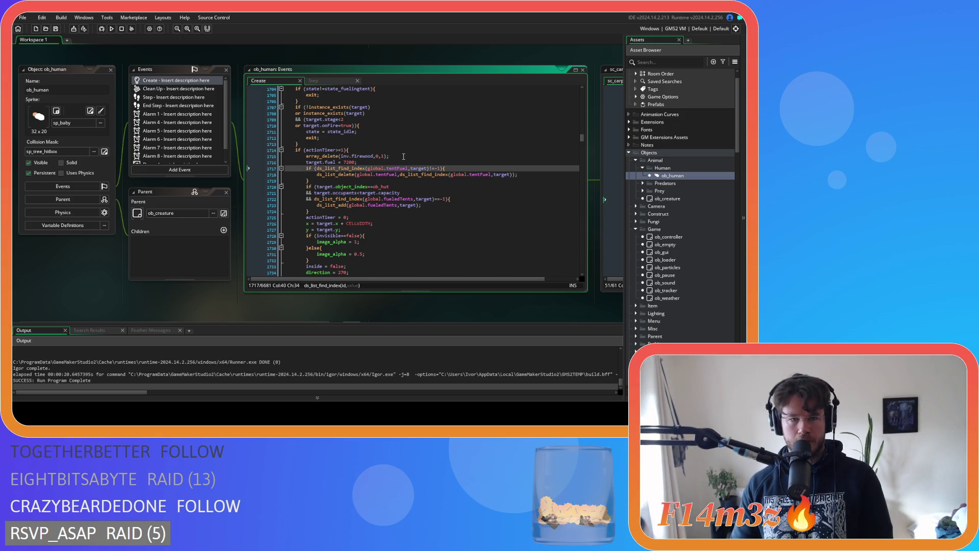
key(Down)
key(Down)
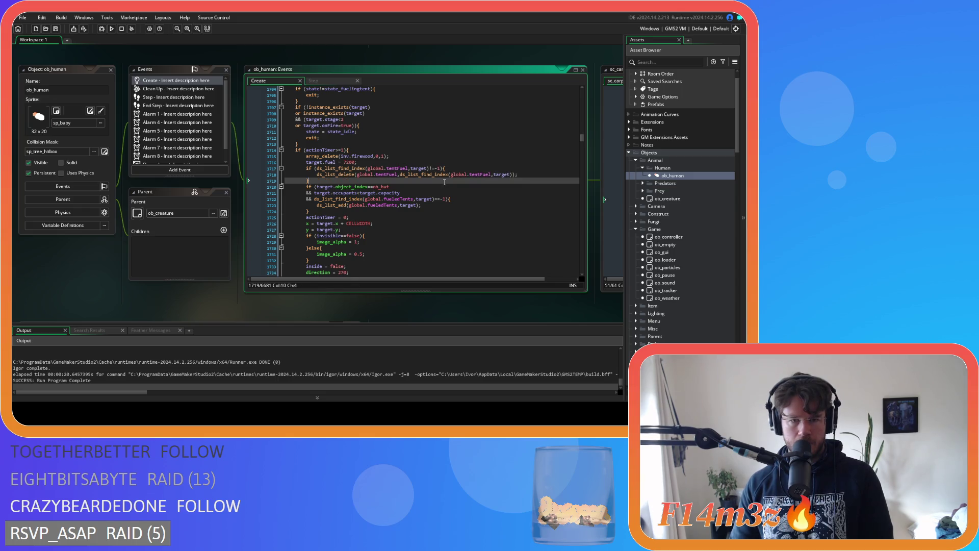
scroll(444, 182, down, 1)
key(Down)
key(Down)
key(Down)
key(Down)
scroll(444, 182, down, 3)
click(383, 194)
key(Down)
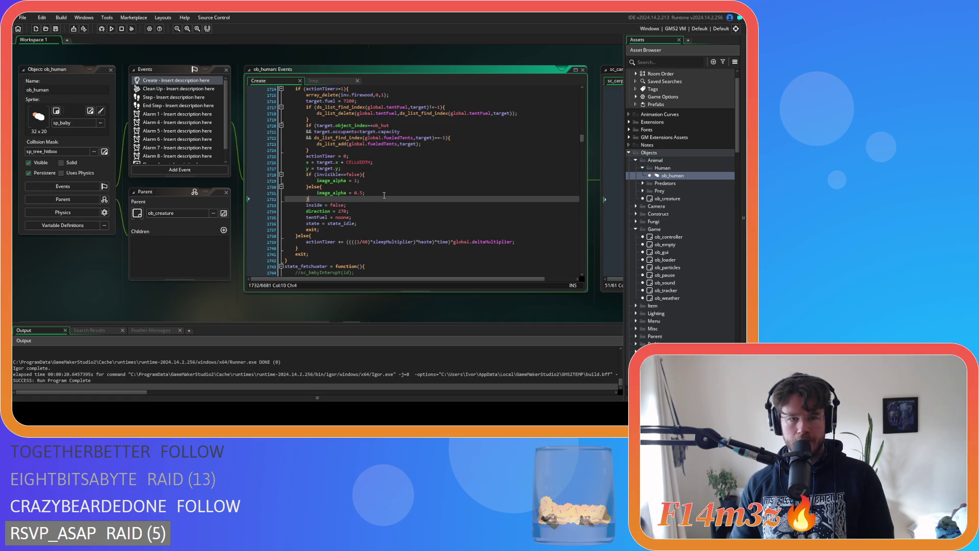
click(361, 225)
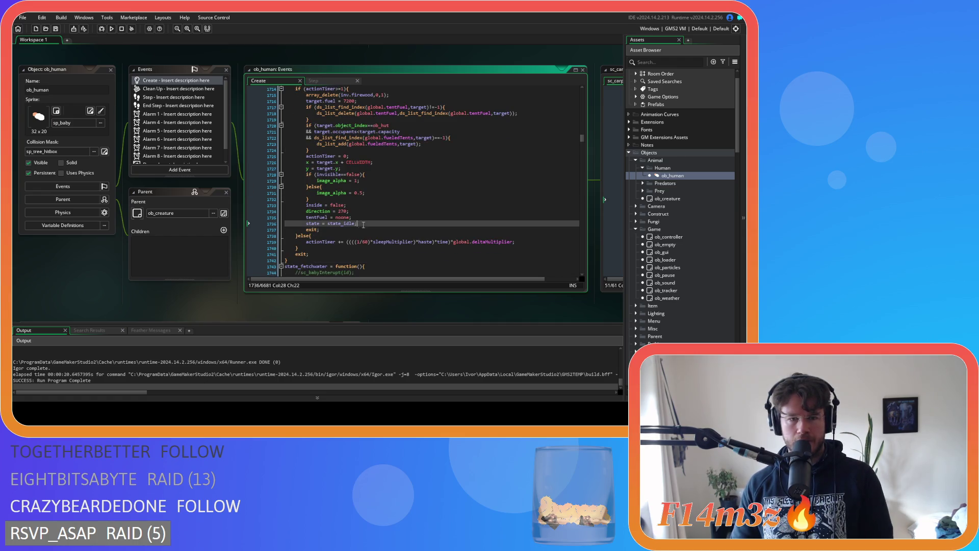
key(Up)
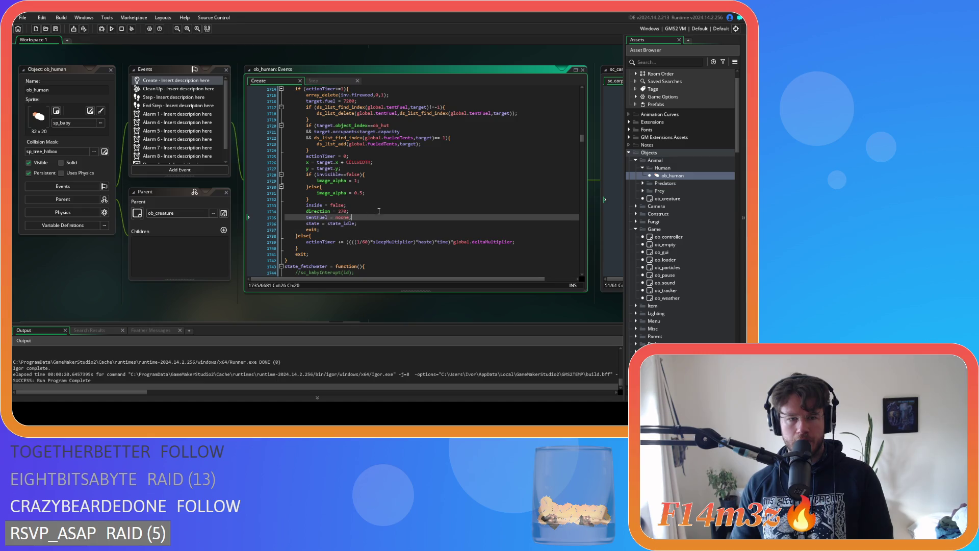
scroll(345, 215, up, 5)
scroll(382, 210, down, 1)
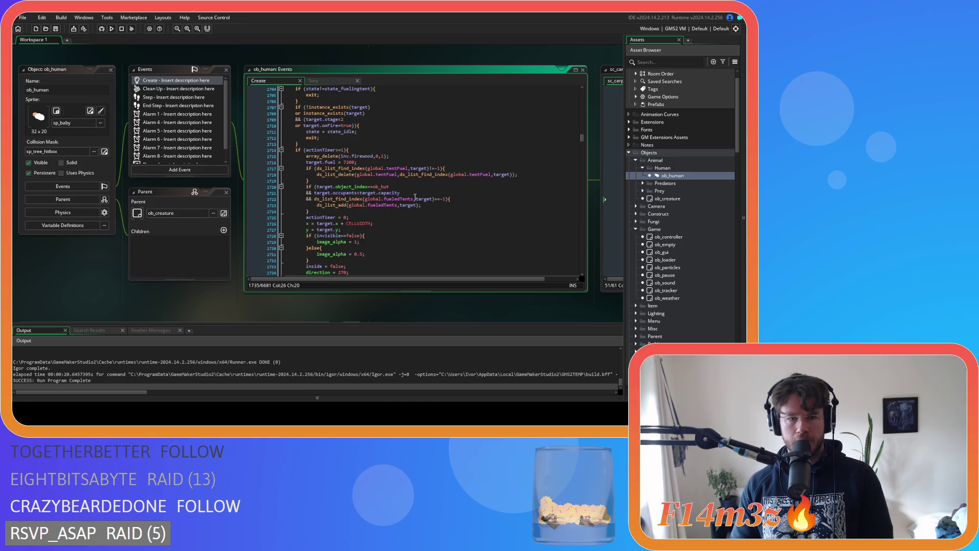
click(402, 156)
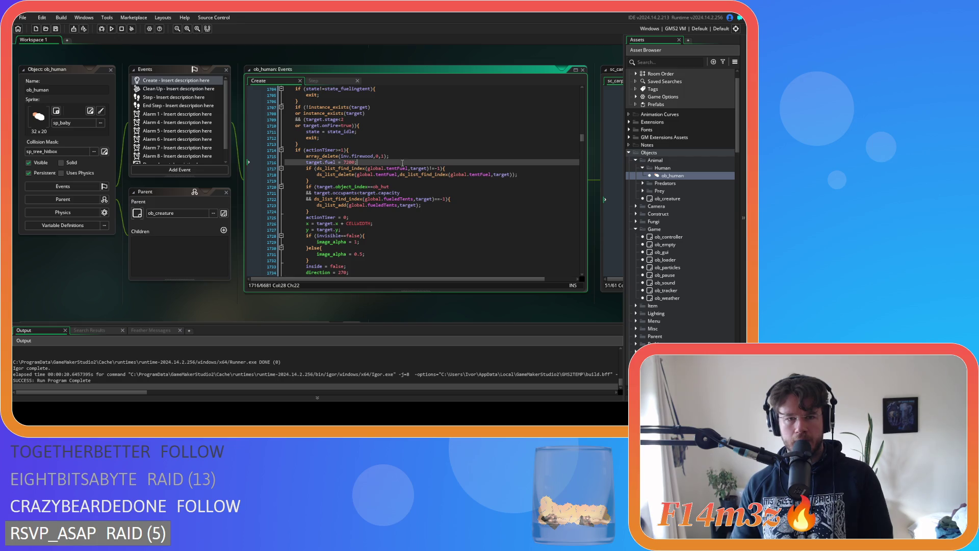
click(416, 179)
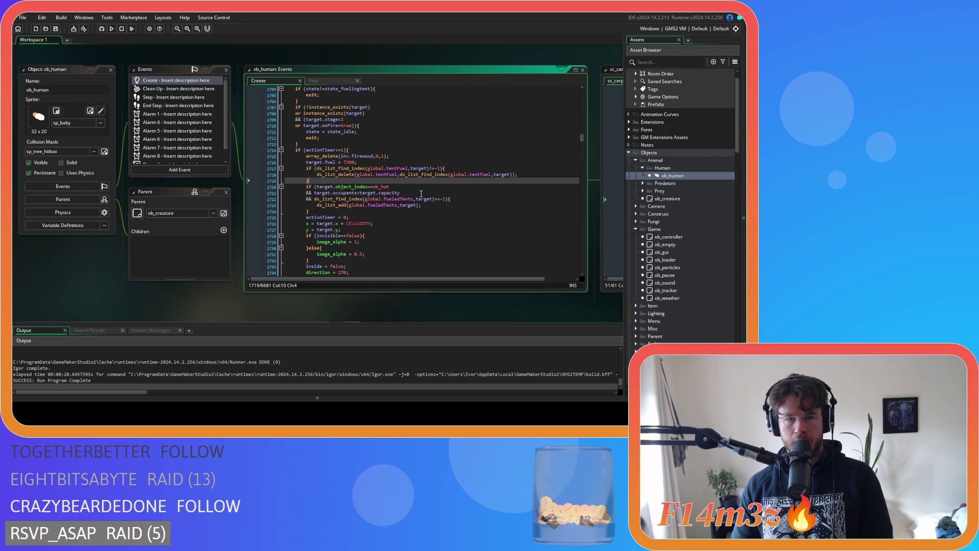
scroll(420, 192, down, 1)
scroll(421, 193, down, 1)
click(357, 181)
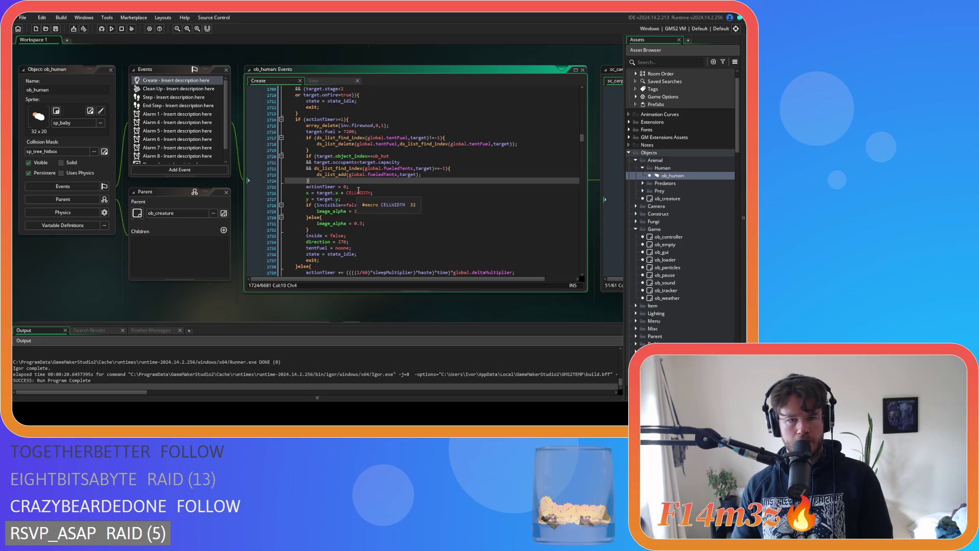
drag(309, 181, 300, 158)
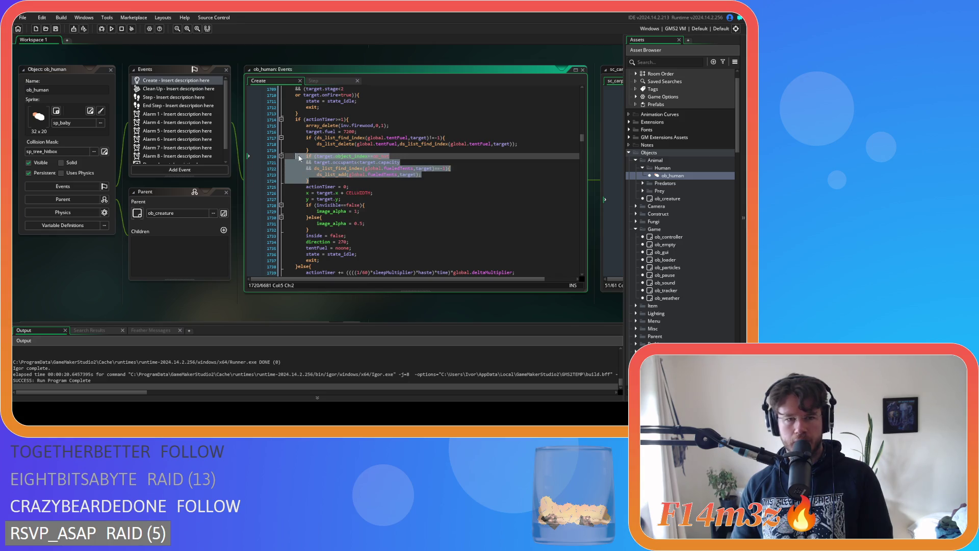
click(397, 182)
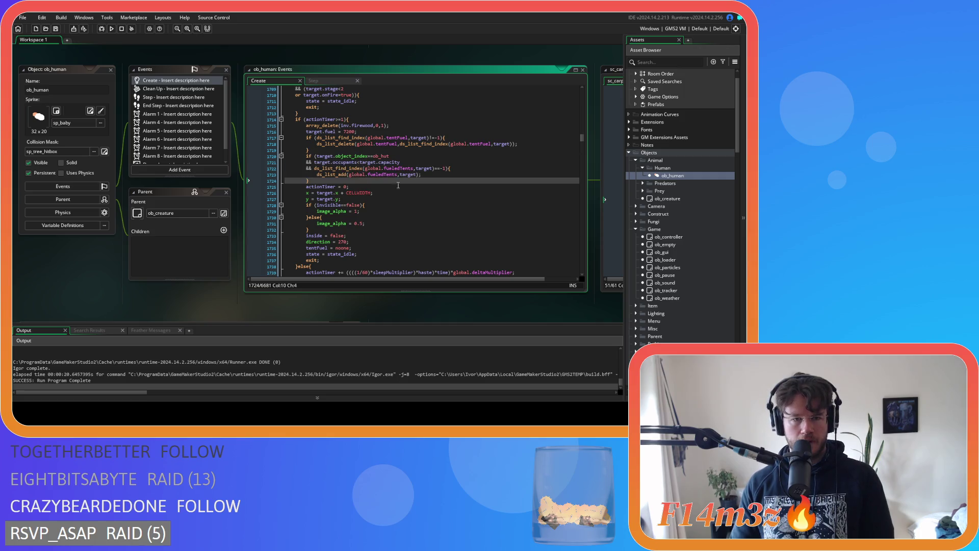
mouse_move(350, 186)
mouse_down()
mouse_move(298, 188)
mouse_move(332, 220)
mouse_up()
click(381, 237)
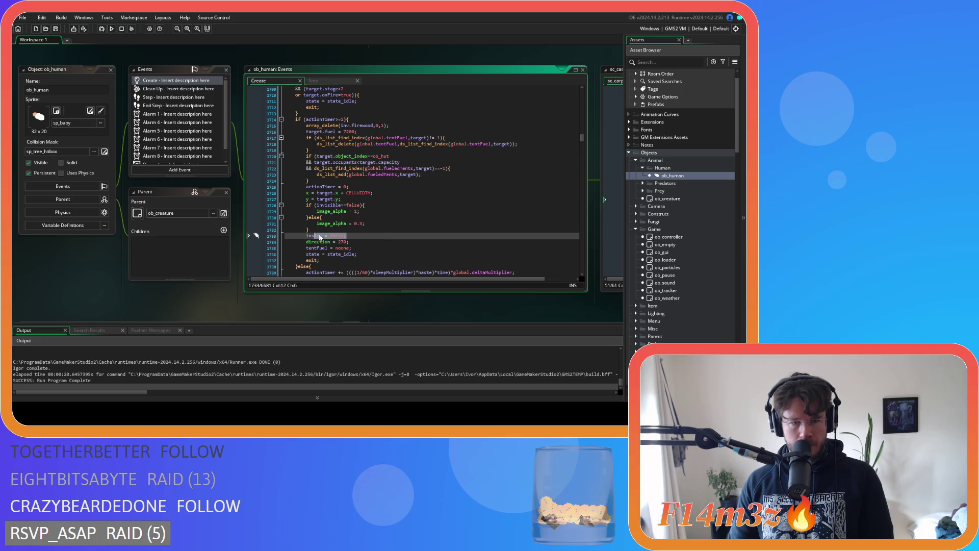
mouse_move(352, 249)
mouse_down()
mouse_move(306, 250)
mouse_move(331, 247)
mouse_move(351, 224)
mouse_move(363, 244)
mouse_move(400, 226)
mouse_up()
click(366, 237)
scroll(412, 244, down, 3)
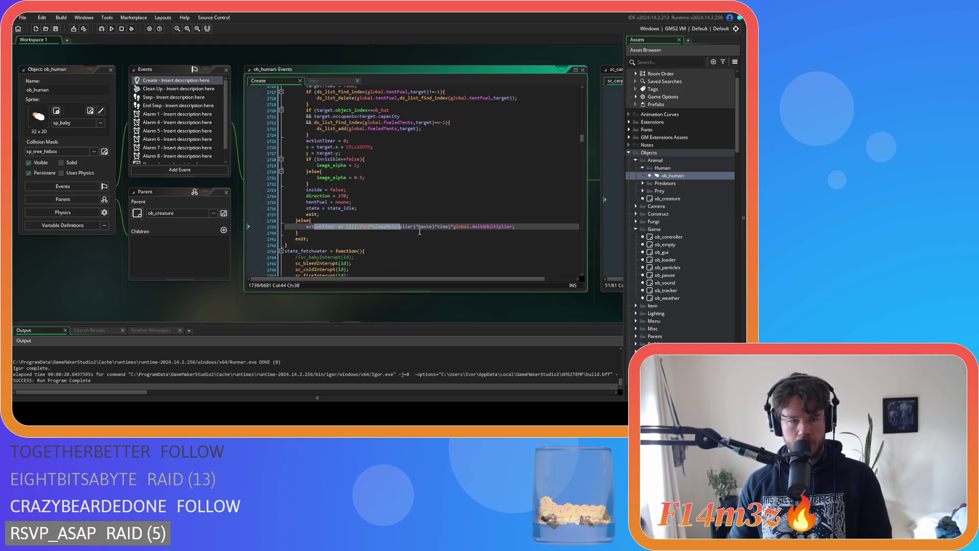
click(288, 239)
scroll(352, 228, up, 7)
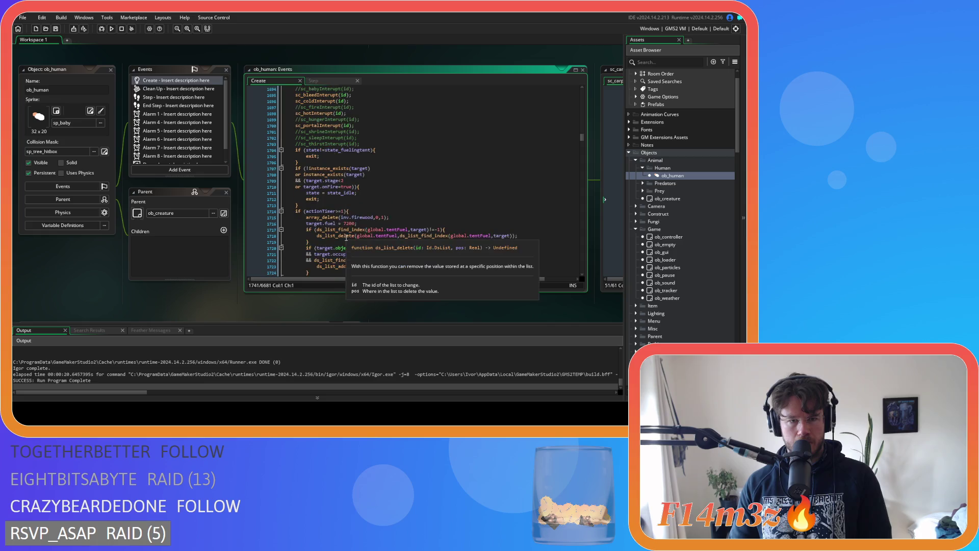
scroll(352, 227, down, 8)
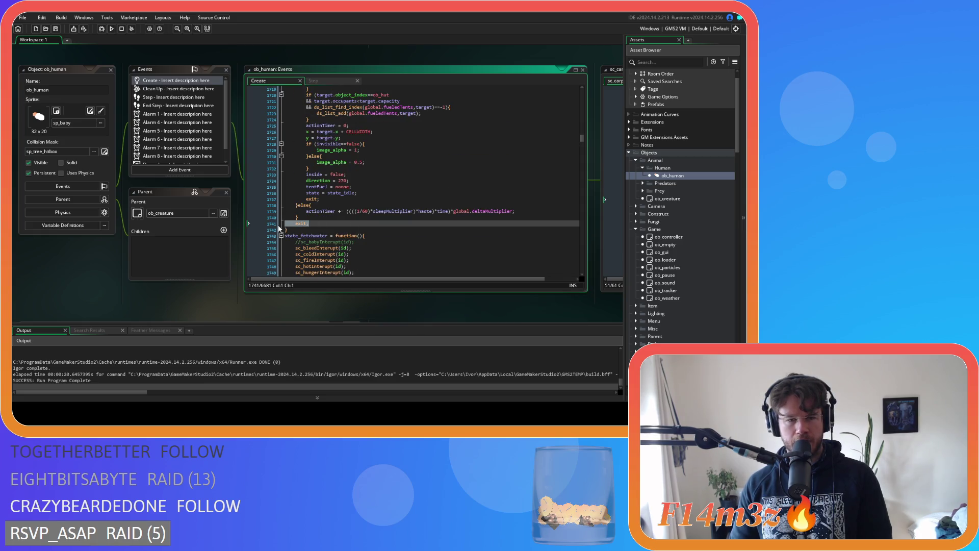
Delete the trailing exit; line ending state_fuelingtent and save
key(BackSpace)
key(BackSpace)
scroll(408, 206, up, 11)
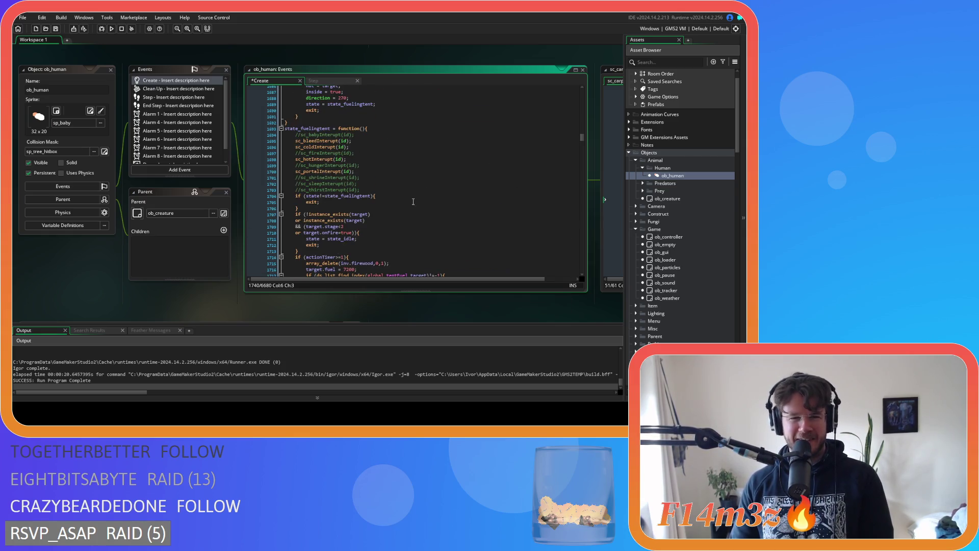
scroll(400, 207, down, 6)
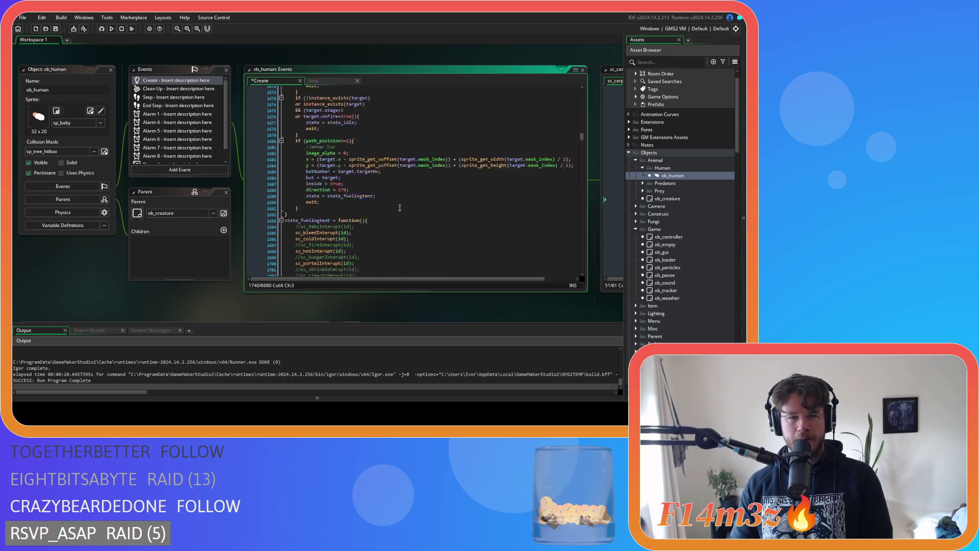
scroll(400, 208, up, 3)
key(ctrl+s)
Check state_fuelingtent's hut, target and actionTimer checks and state_fueltent's arrival check
scroll(400, 207, up, 12)
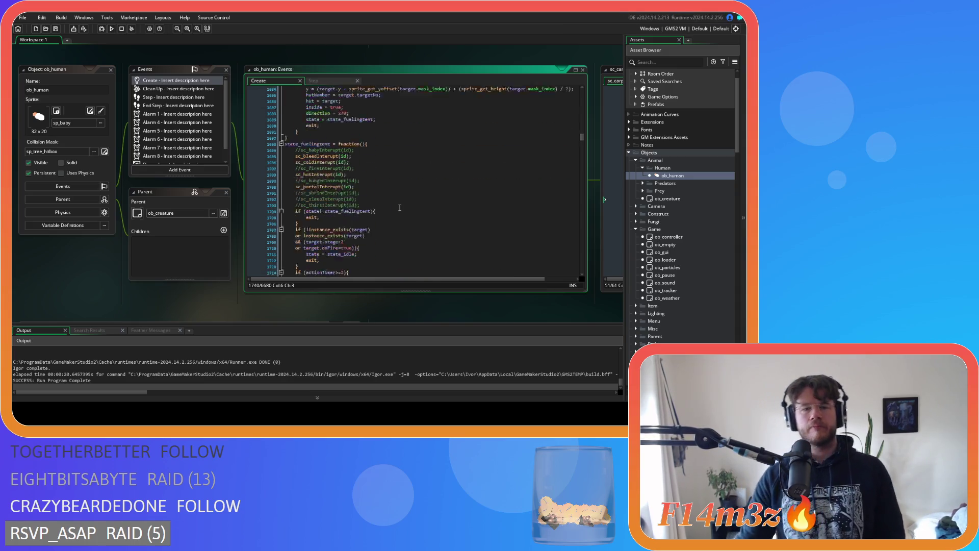
scroll(398, 213, up, 3)
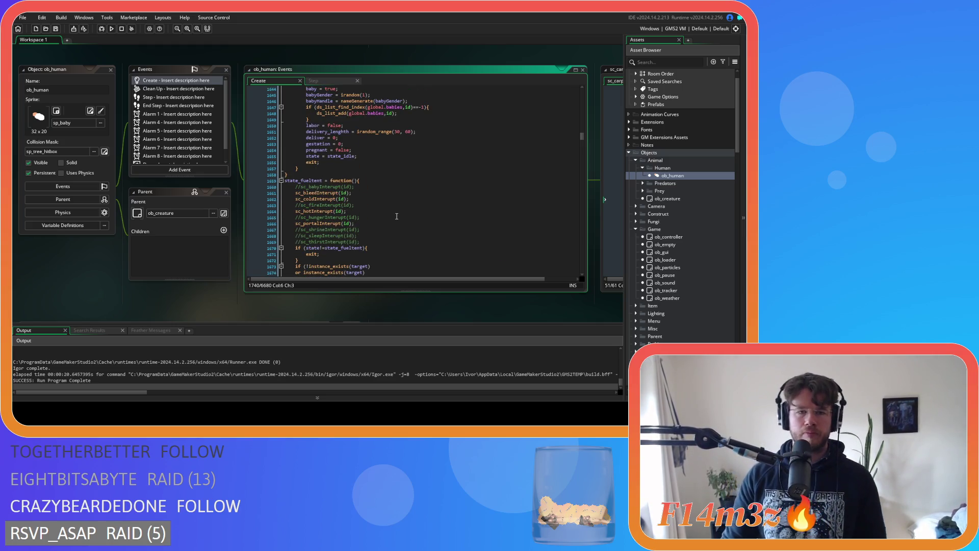
scroll(398, 214, down, 14)
scroll(396, 217, down, 13)
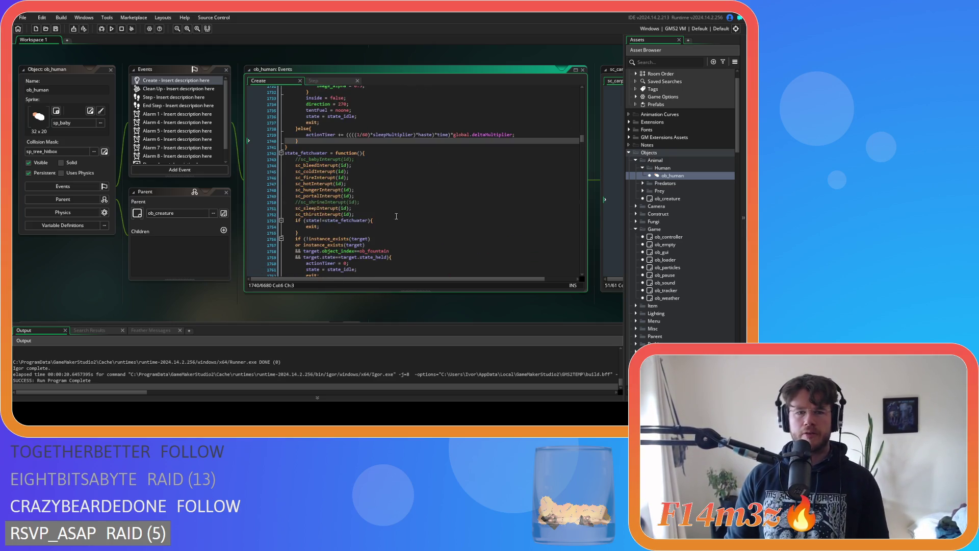
scroll(358, 190, up, 12)
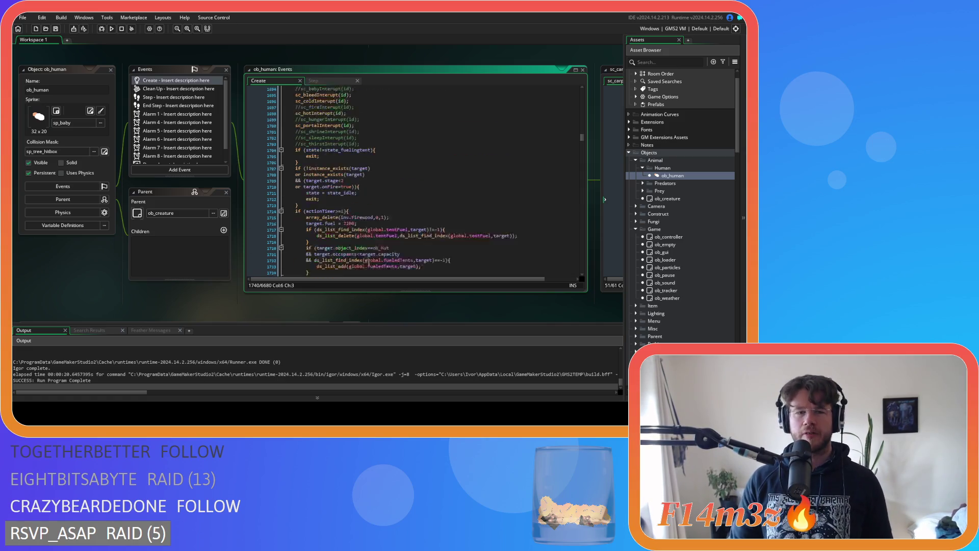
scroll(373, 244, up, 2)
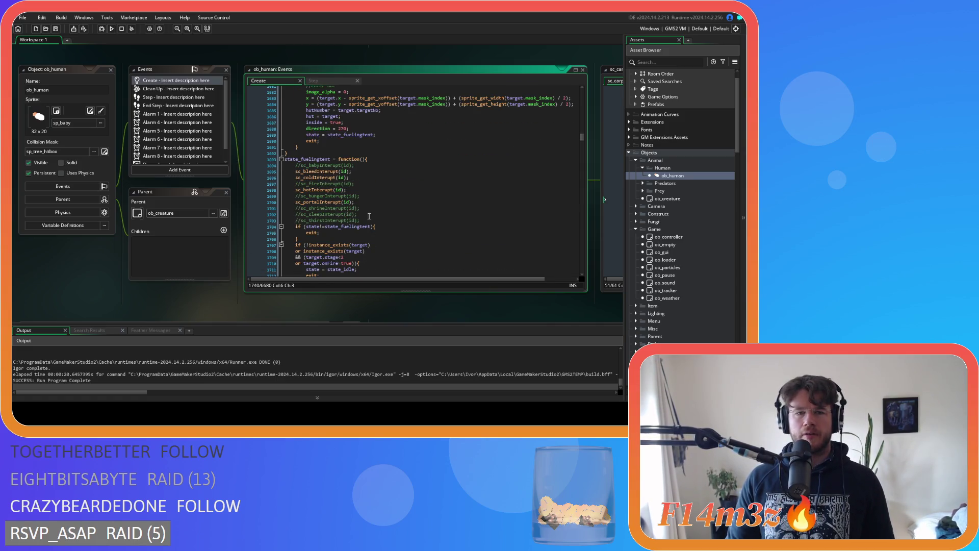
scroll(423, 173, down, 8)
click(424, 173)
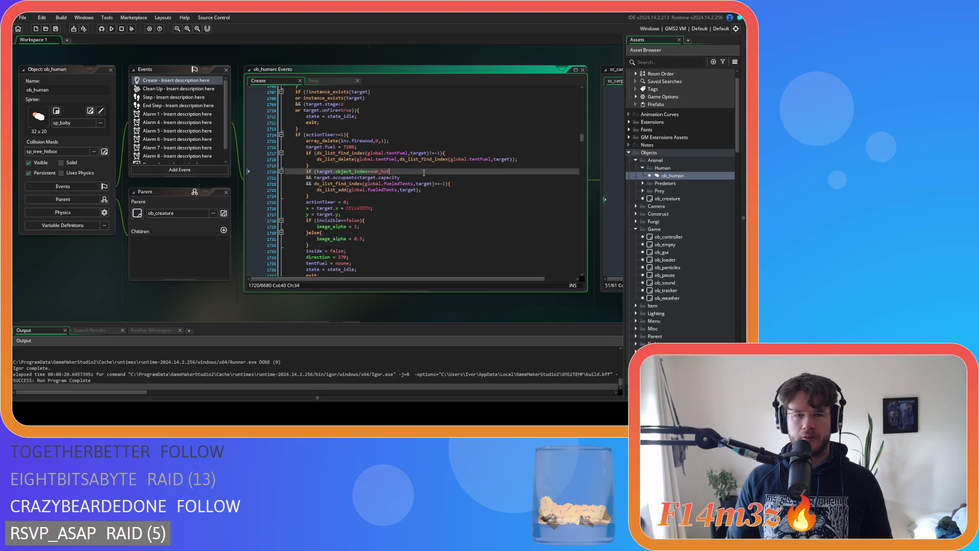
scroll(410, 194, up, 7)
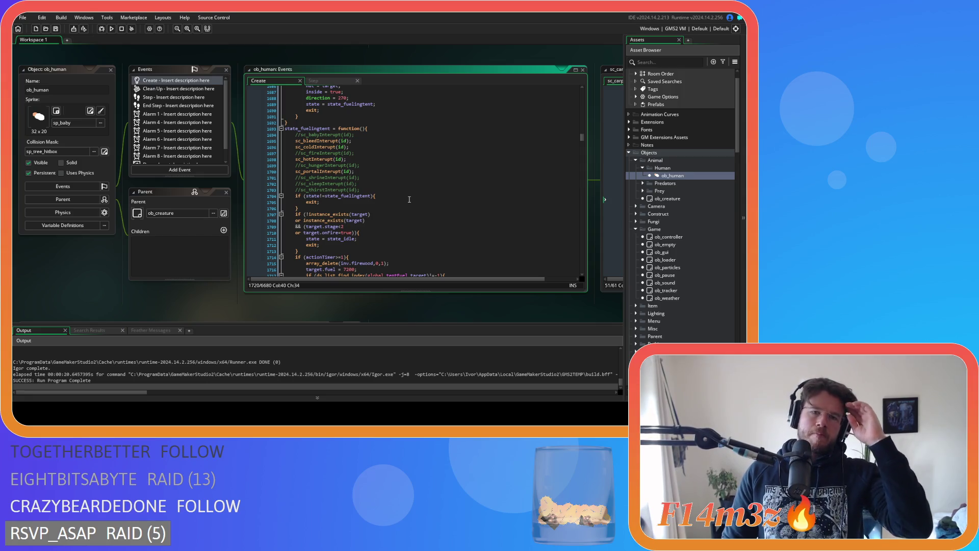
click(388, 182)
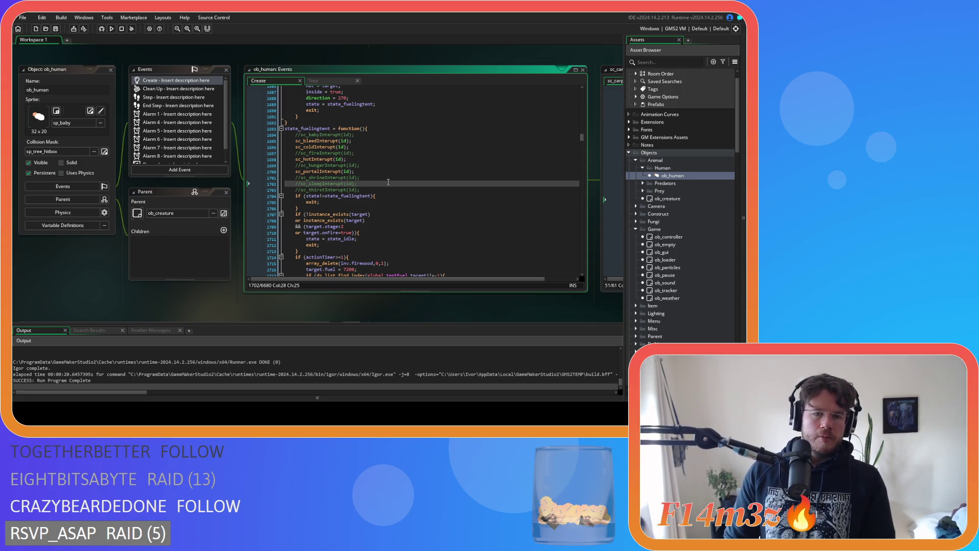
scroll(389, 182, down, 5)
click(389, 129)
click(390, 136)
scroll(438, 174, up, 10)
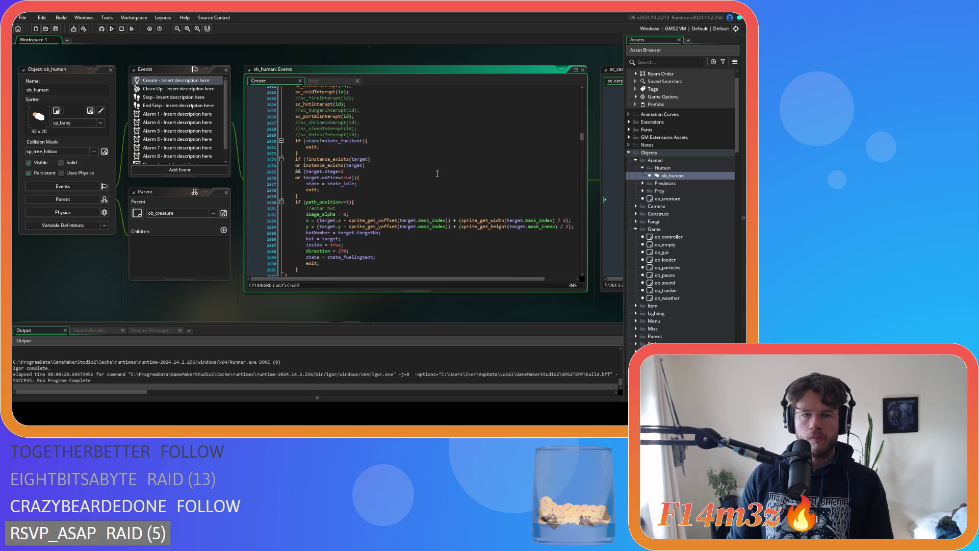
scroll(437, 174, down, 1)
click(424, 186)
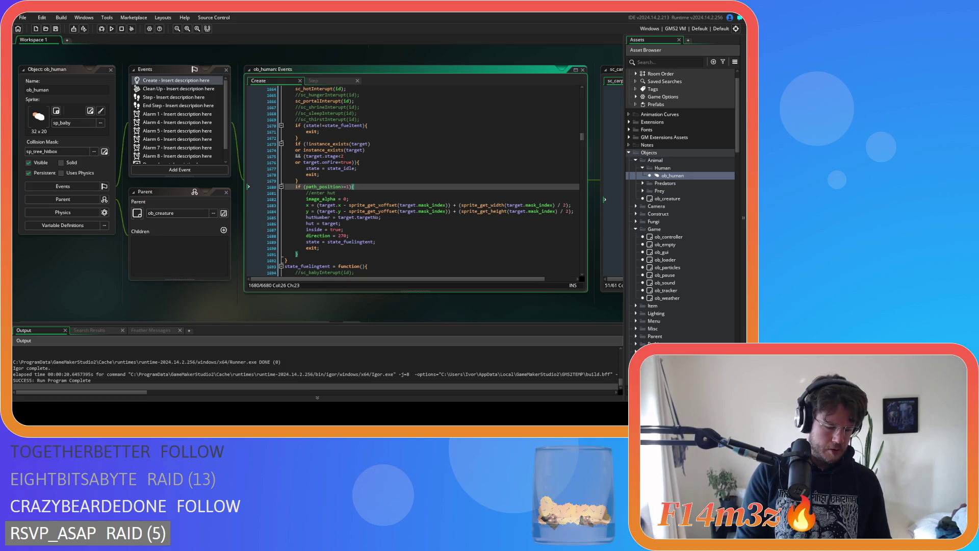
key(Right)
scroll(351, 175, down, 3)
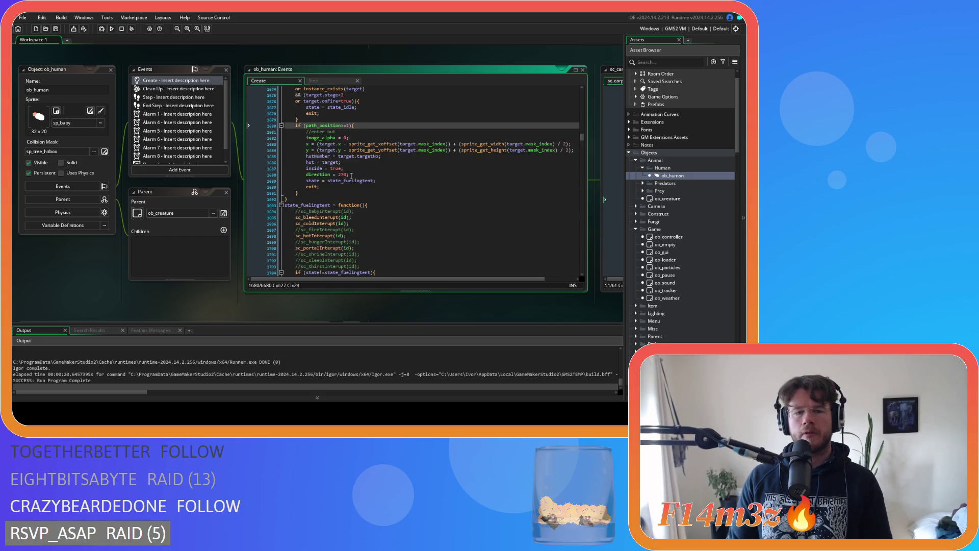
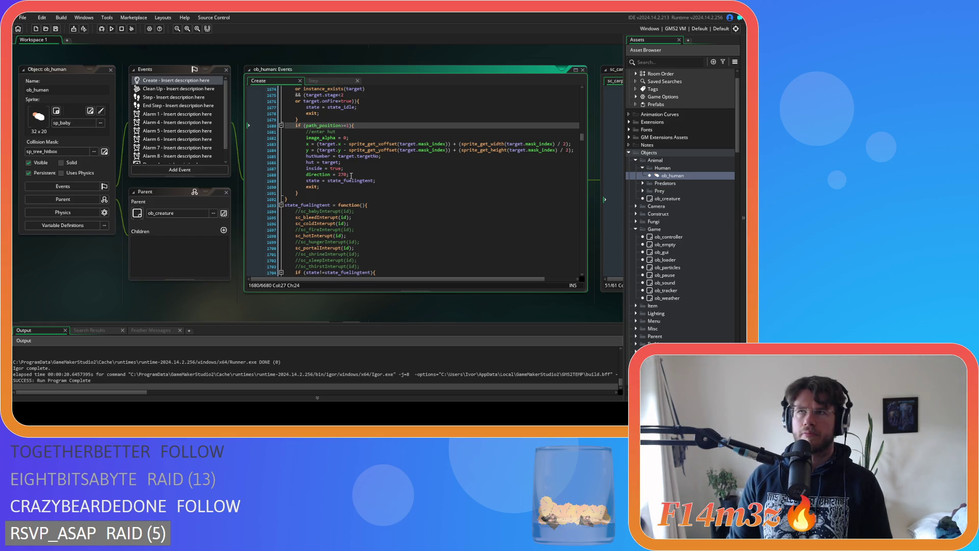
Open sc_saveHumanState and search it for state_fueltent
scroll(683, 229, down, 10)
scroll(684, 240, down, 6)
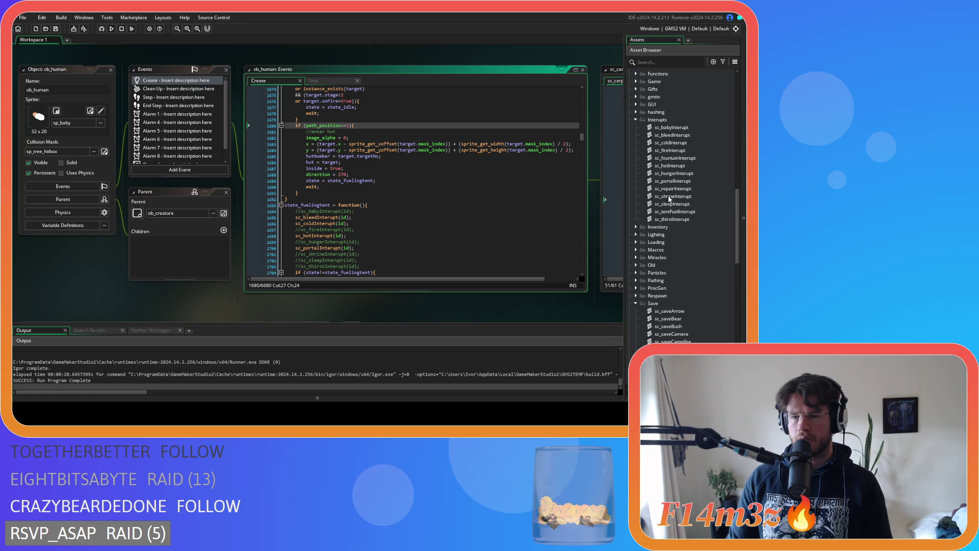
scroll(668, 197, down, 10)
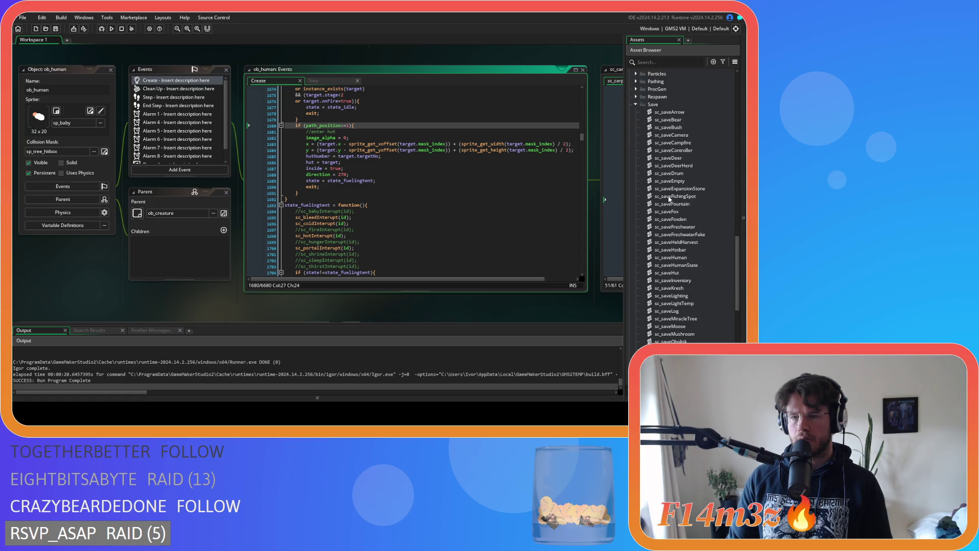
scroll(669, 199, down, 3)
double_click(678, 205)
click(276, 212)
key(ctrl+f)
text(state_)
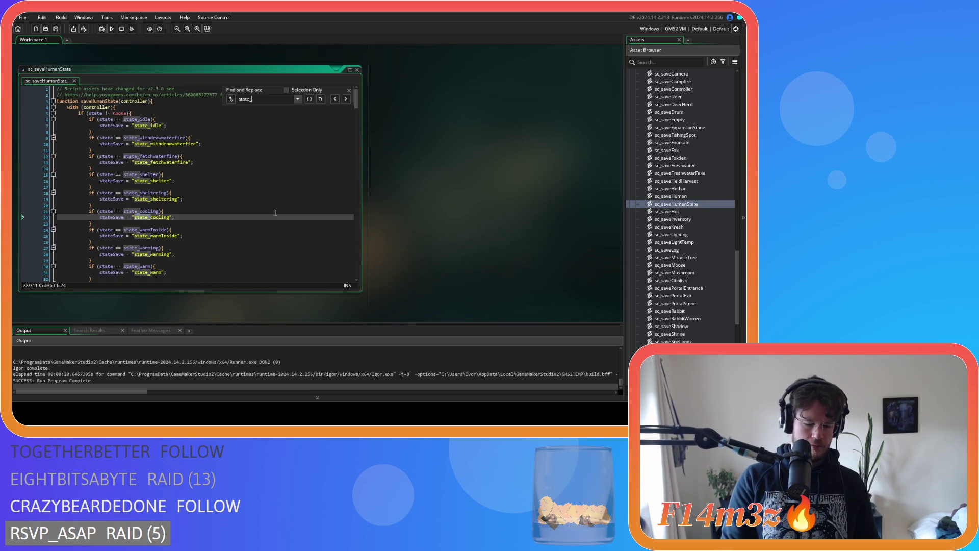
text(fueltent)
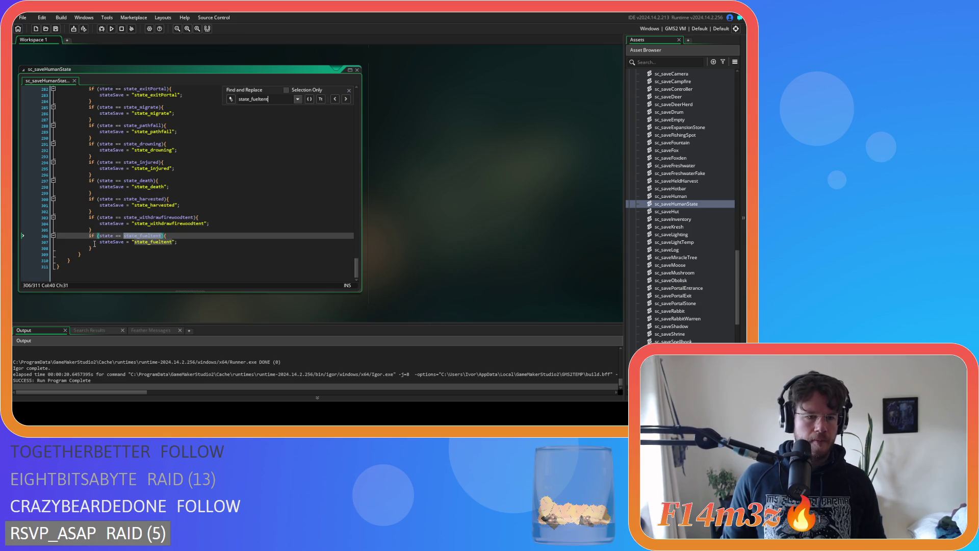
Duplicate the state_fueltent if-block, renaming the condition and save string to state_fuelingtent
drag(56, 236, 56, 254)
key(ctrl+d)
click(153, 255)
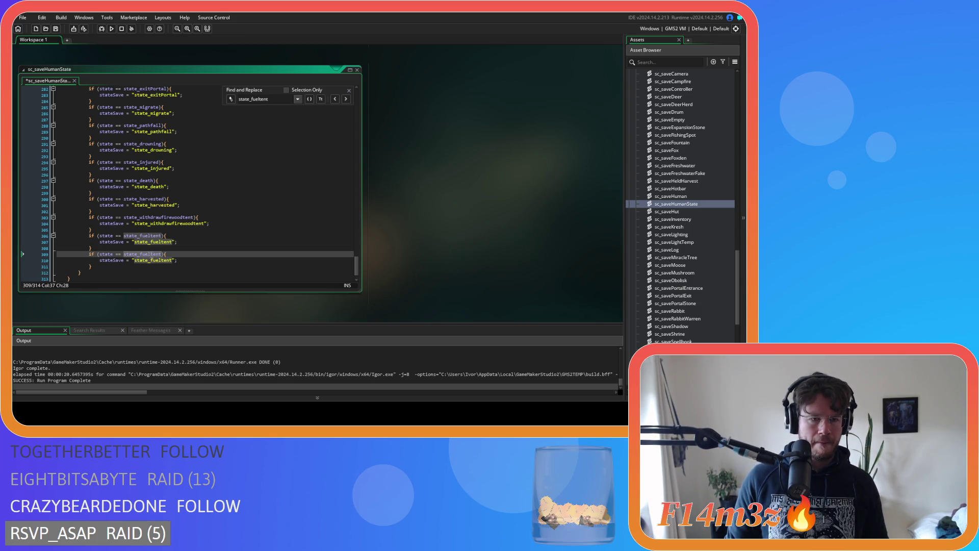
text(ing)
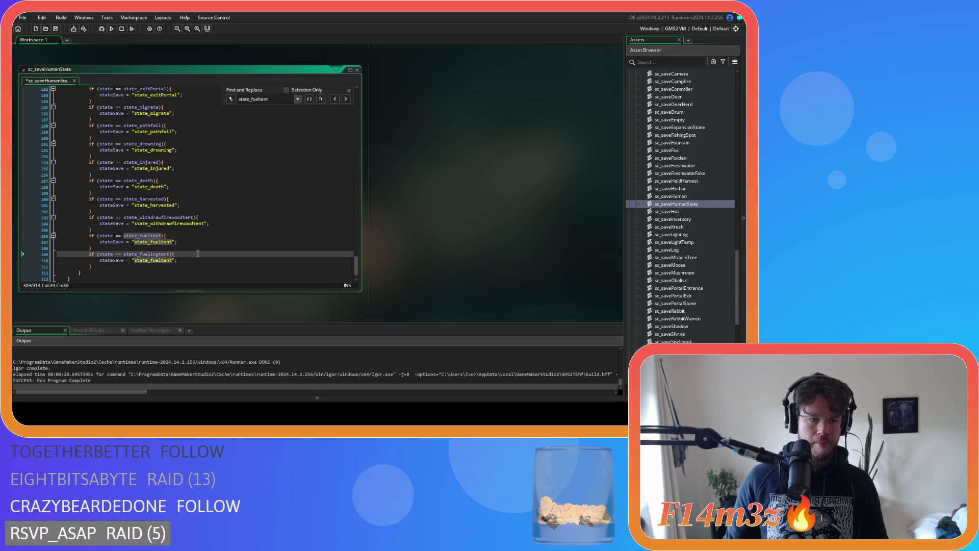
double_click(147, 254)
key(ctrl+c)
double_click(153, 260)
key(ctrl+v)
Save sc_saveHumanState and close the search bar
key(ctrl+s)
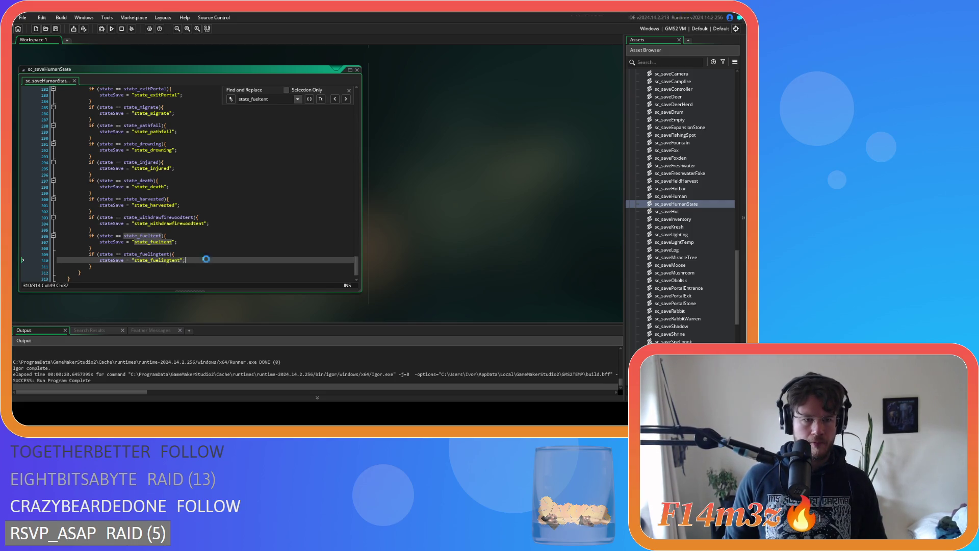
key(Escape)
scroll(670, 254, up, 3)
scroll(670, 254, up, 5)
click(636, 243)
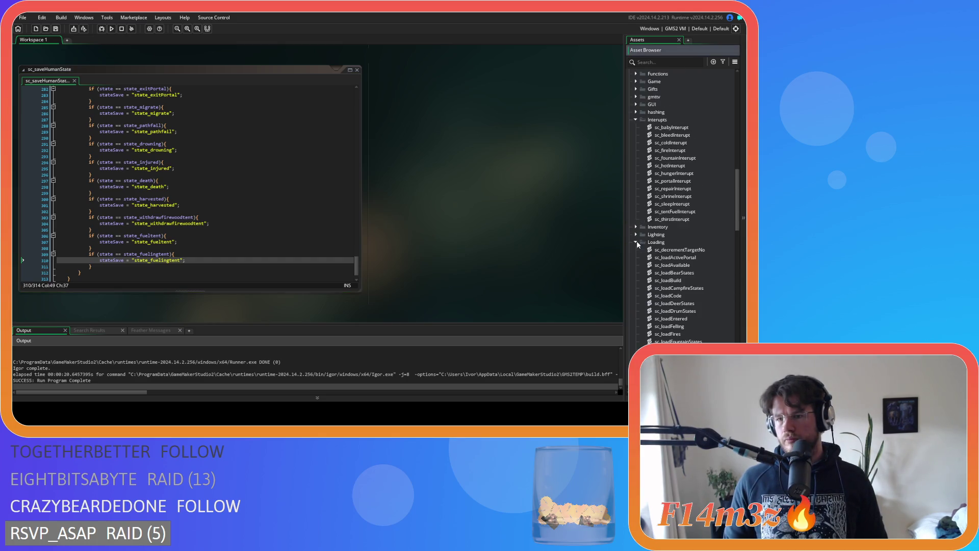
Open sc_loadHumanStates and search it for state_fueltent
scroll(689, 256, down, 5)
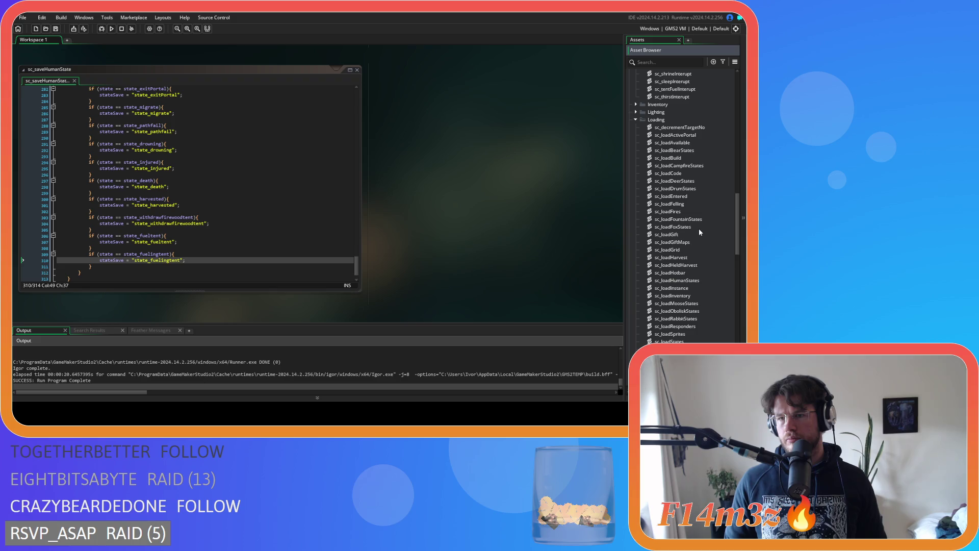
scroll(700, 232, down, 3)
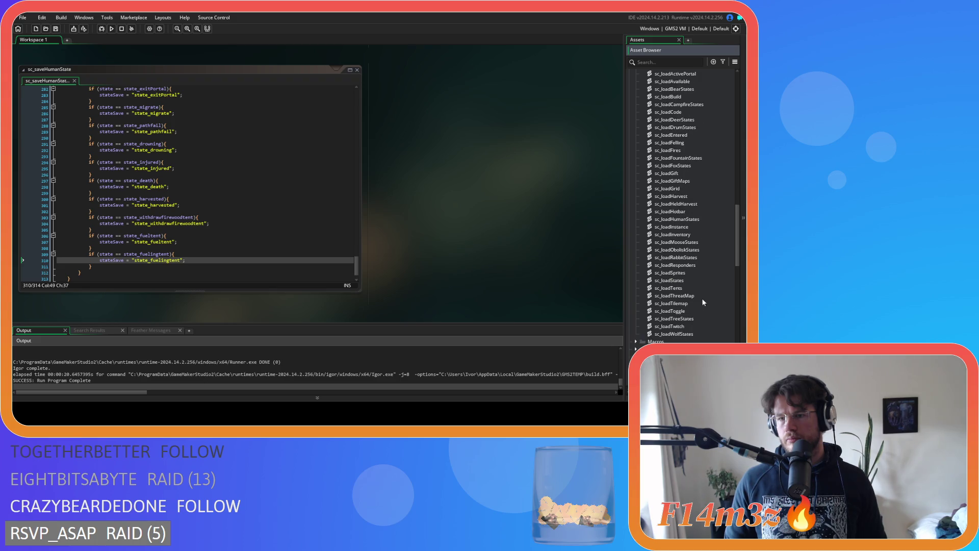
double_click(693, 219)
click(212, 178)
key(ctrl+f)
text(state)
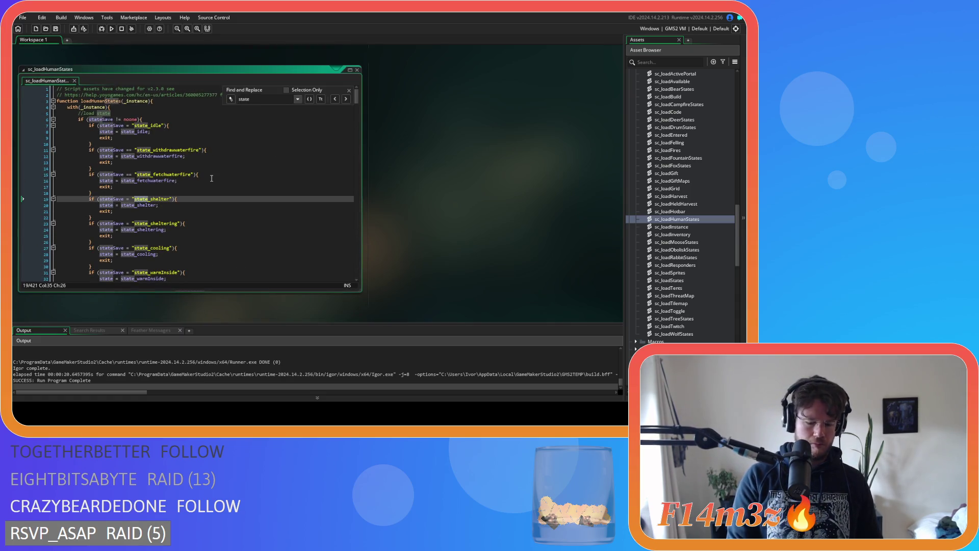
text(_fueltent)
Duplicate the state_fueltent block, changing the string and assignment to state_fuelingtent
drag(102, 229, 94, 248)
key(ctrl+d)
click(153, 254)
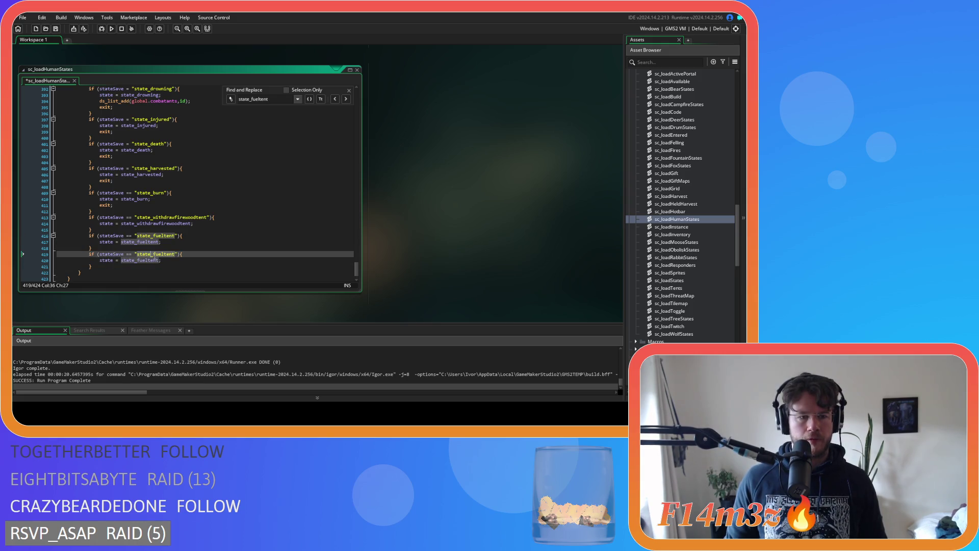
text(ing)
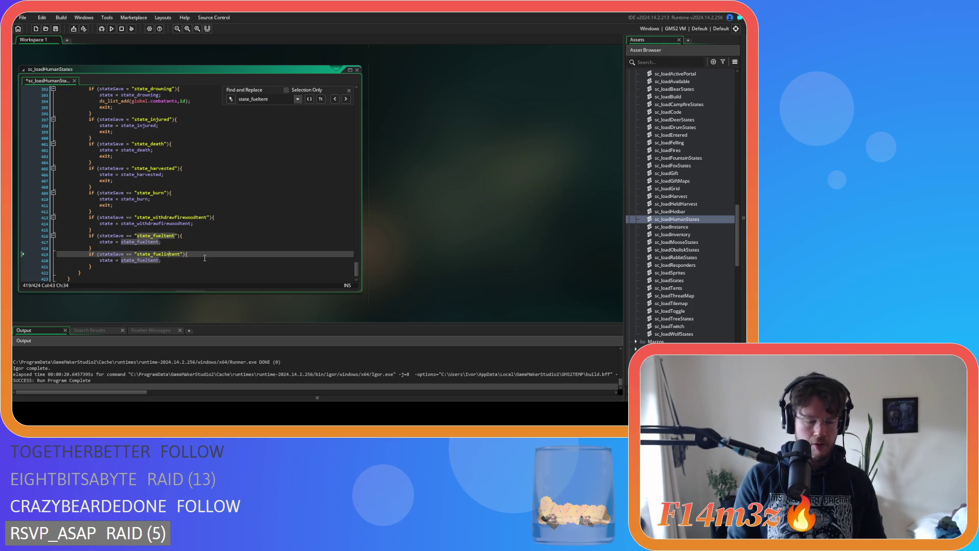
double_click(148, 260)
key(ctrl+v)
Save sc_loadHumanStates and close both the load and save state scripts
key(ctrl+s)
key(Escape)
right_click(448, 131)
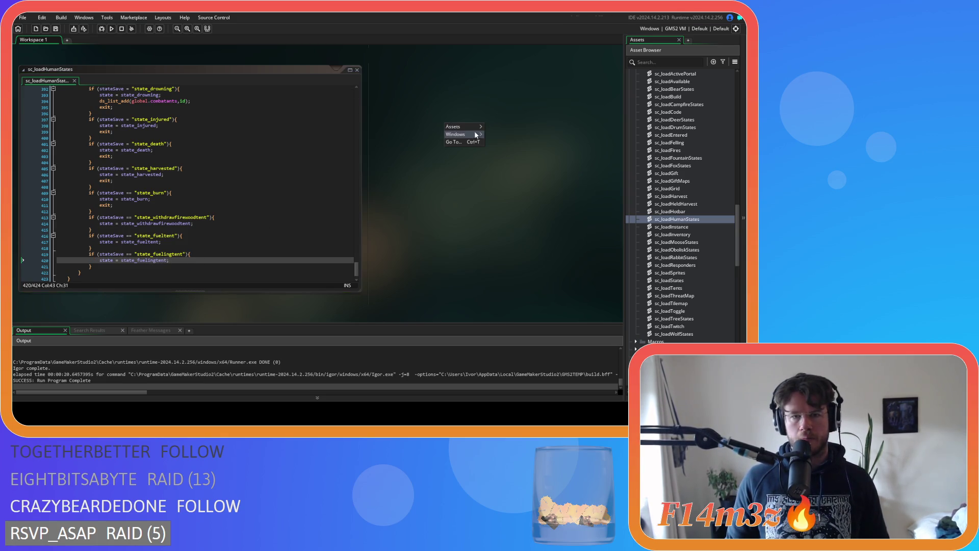
click(417, 152)
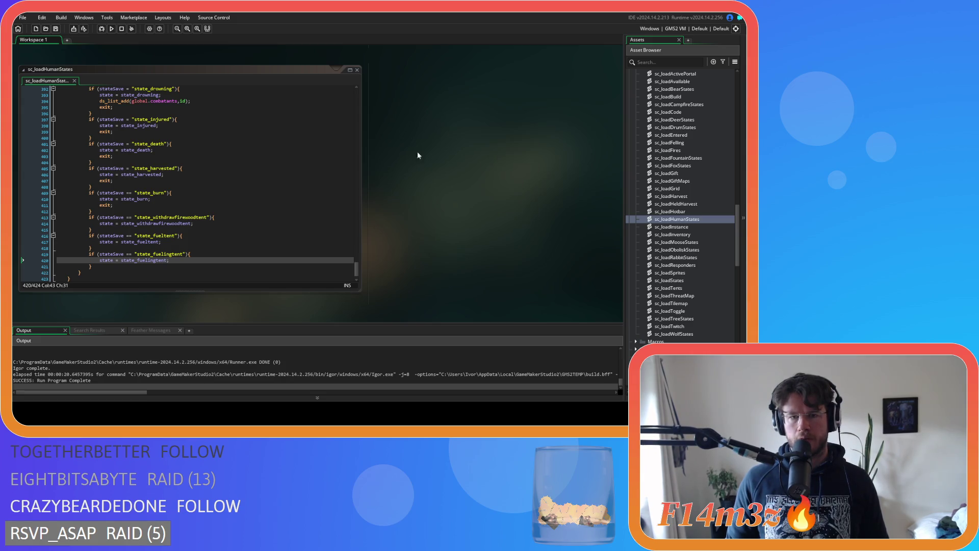
click(357, 70)
click(357, 181)
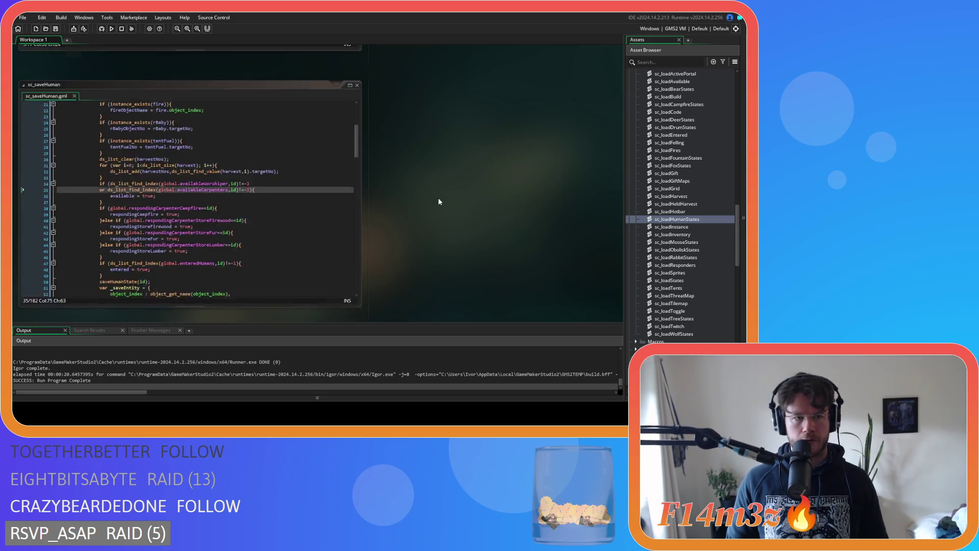
Open the ob_human object's Step event code
scroll(439, 197, up, 3)
scroll(687, 183, up, 5)
scroll(658, 245, up, 10)
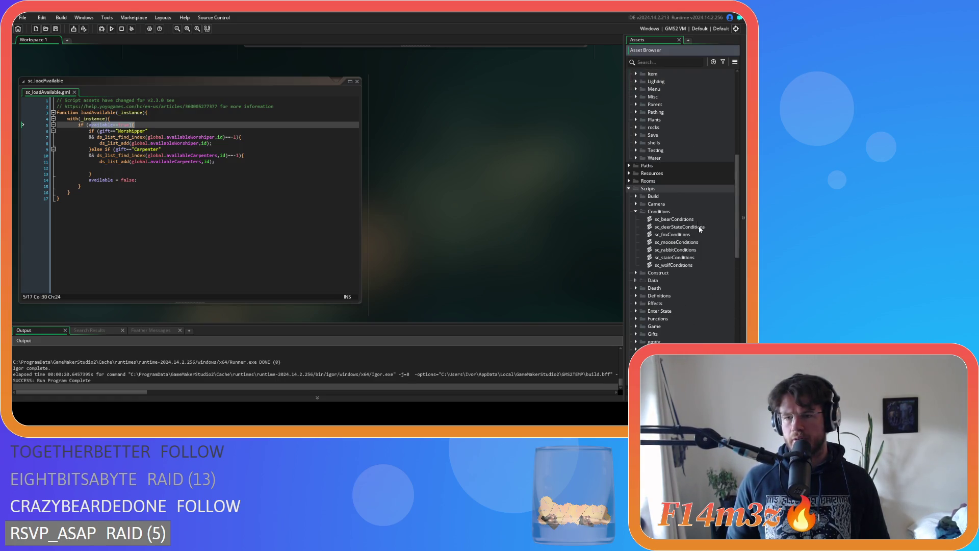
scroll(699, 230, up, 7)
double_click(683, 112)
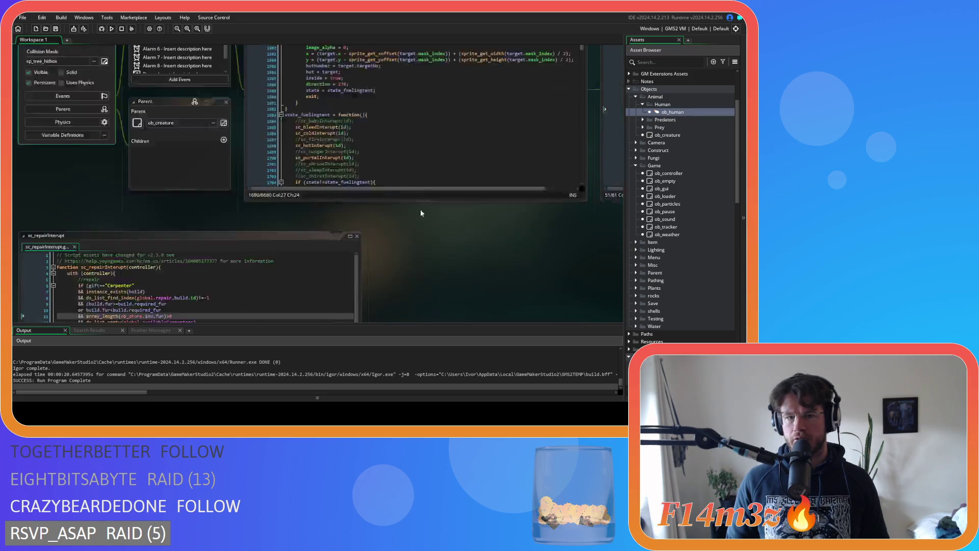
click(313, 80)
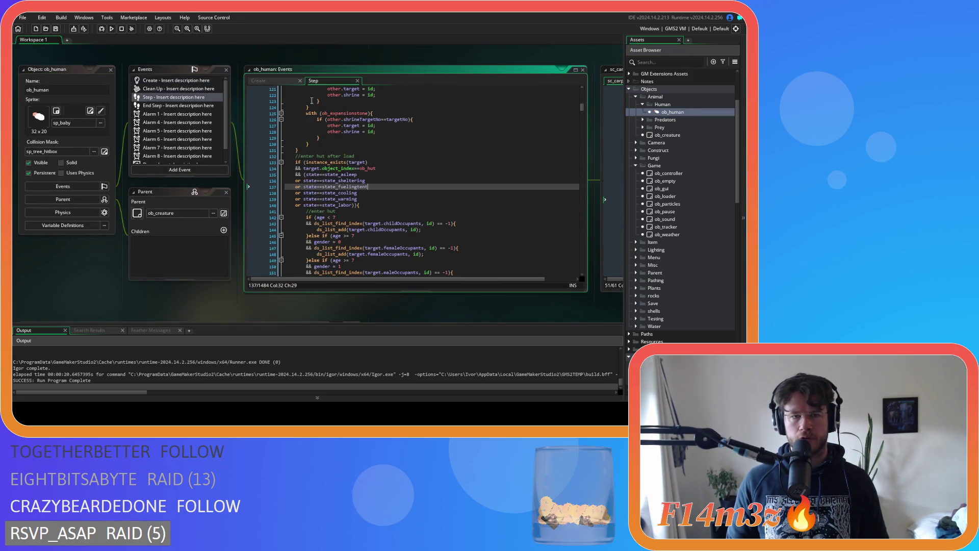
Delete the 'or state==state_cooling' line from the hut re-entry condition and save
drag(330, 181, 362, 200)
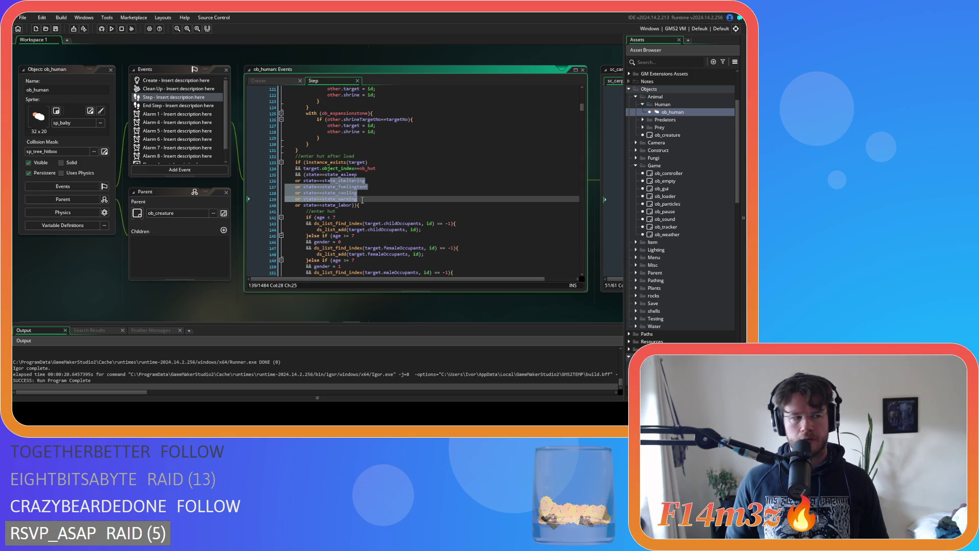
mouse_move(364, 193)
mouse_down()
mouse_move(318, 193)
mouse_move(306, 226)
mouse_move(301, 197)
mouse_move(311, 228)
mouse_move(304, 193)
mouse_up()
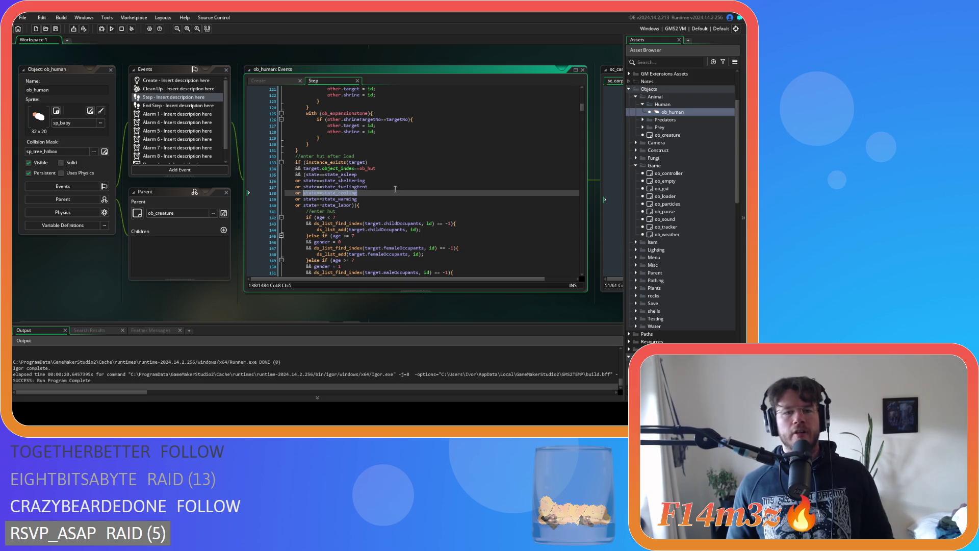
drag(370, 194, 269, 196)
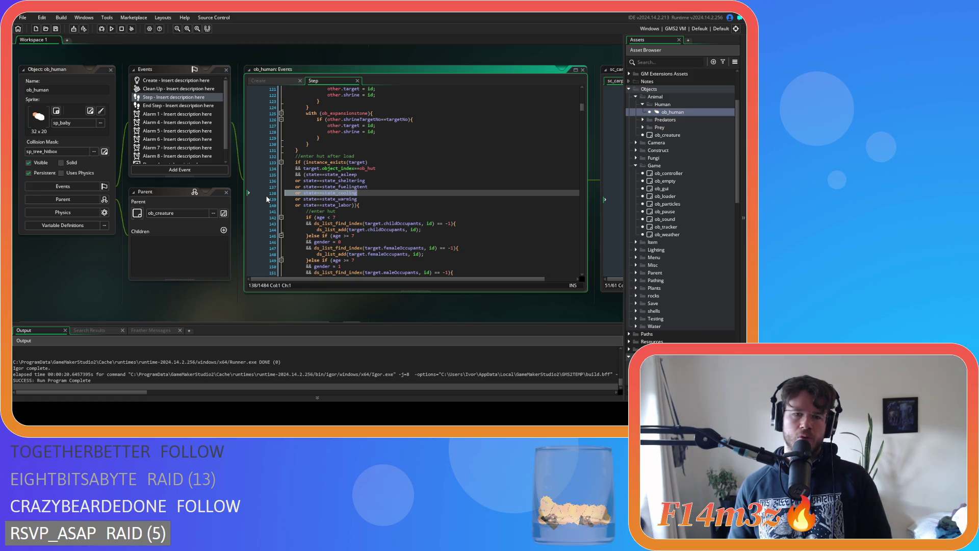
key(BackSpace)
key(BackSpace)
click(415, 199)
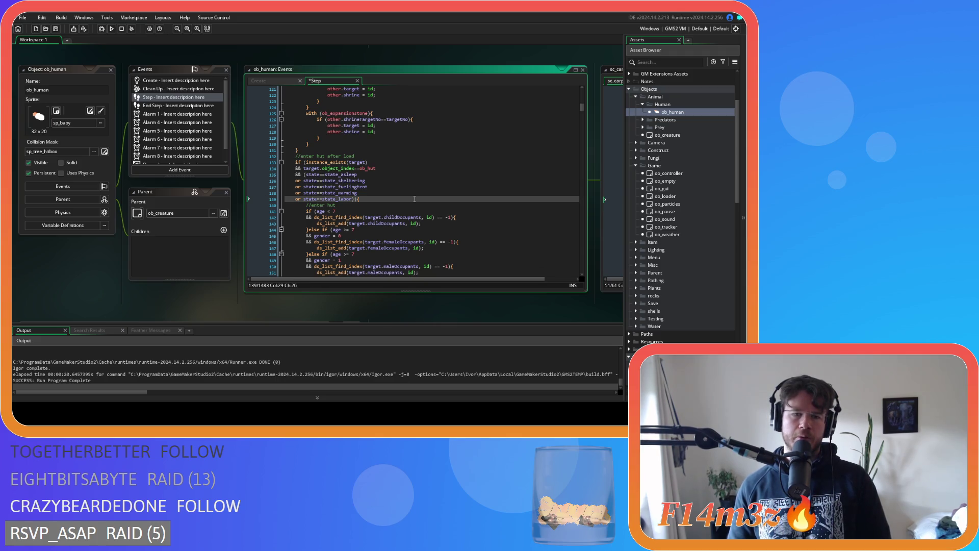
click(344, 200)
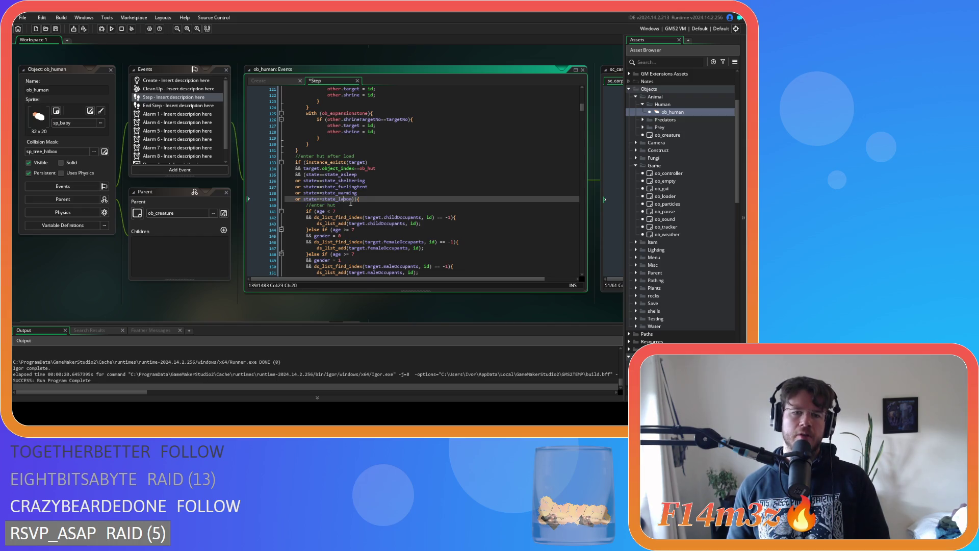
click(357, 187)
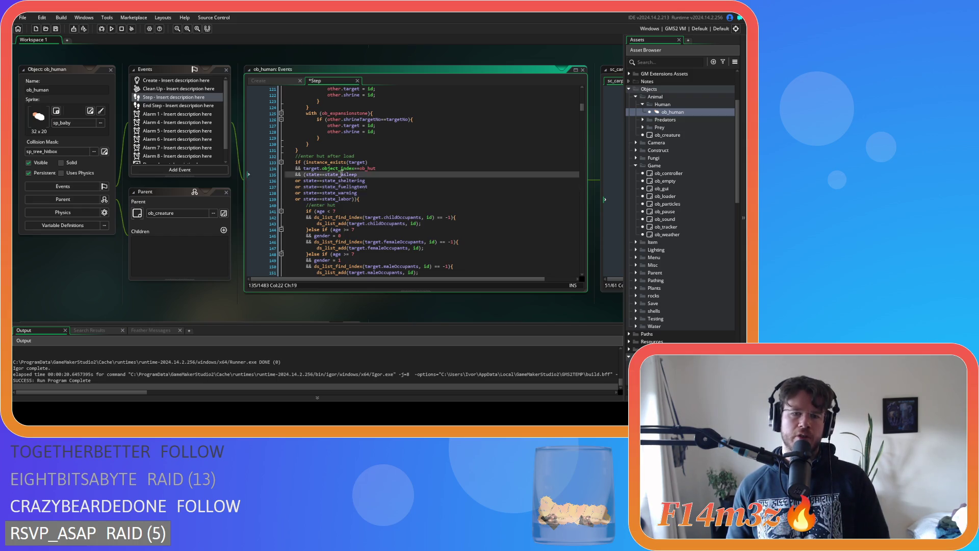
key(End)
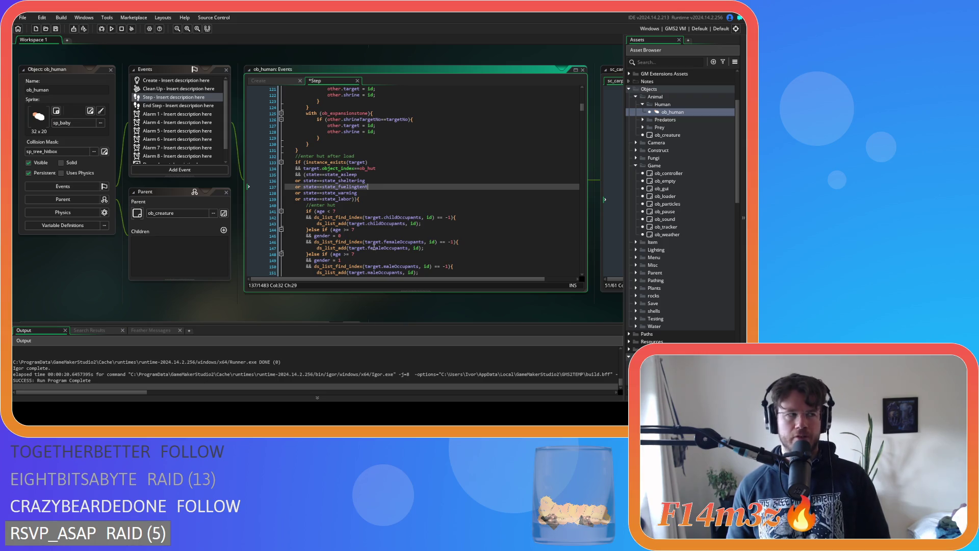
key(ctrl+s)
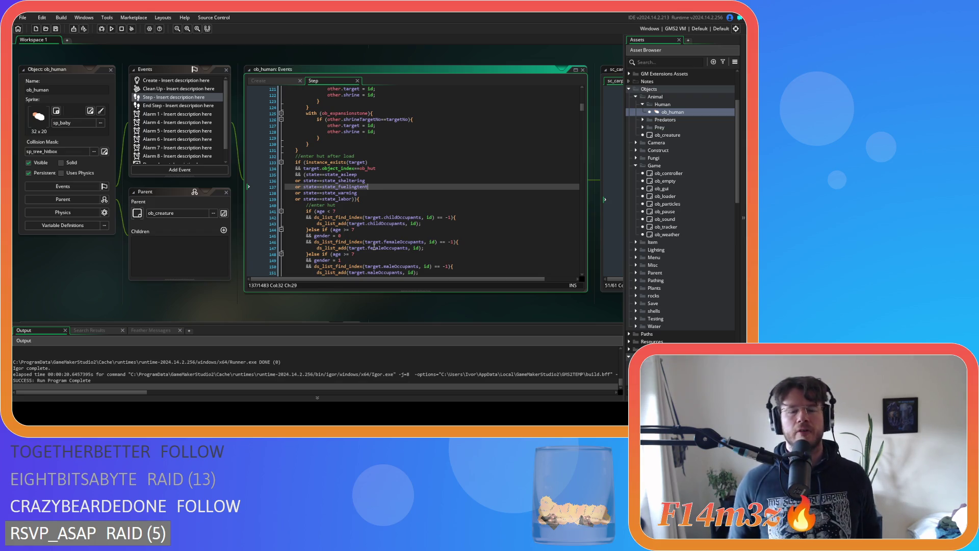
scroll(375, 247, down, 5)
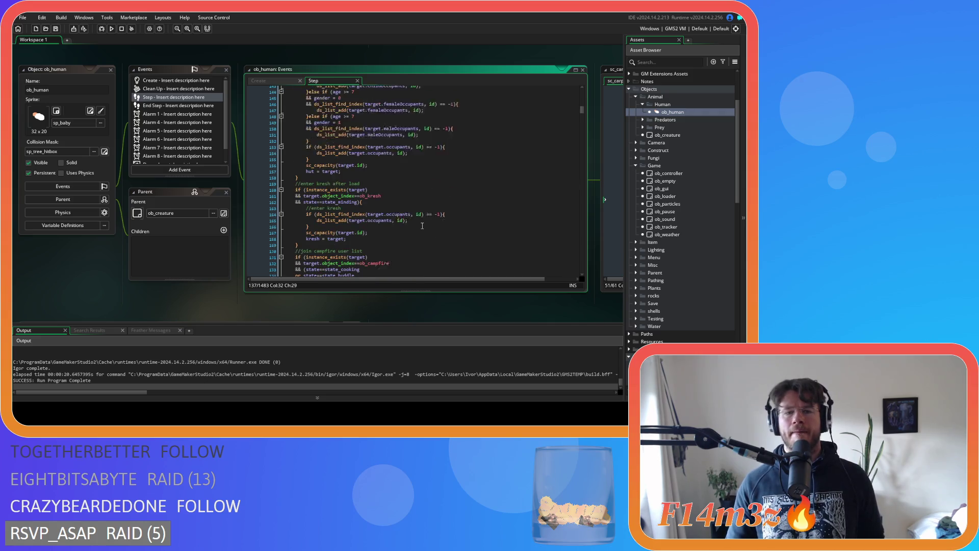
scroll(416, 238, up, 2)
scroll(417, 239, down, 3)
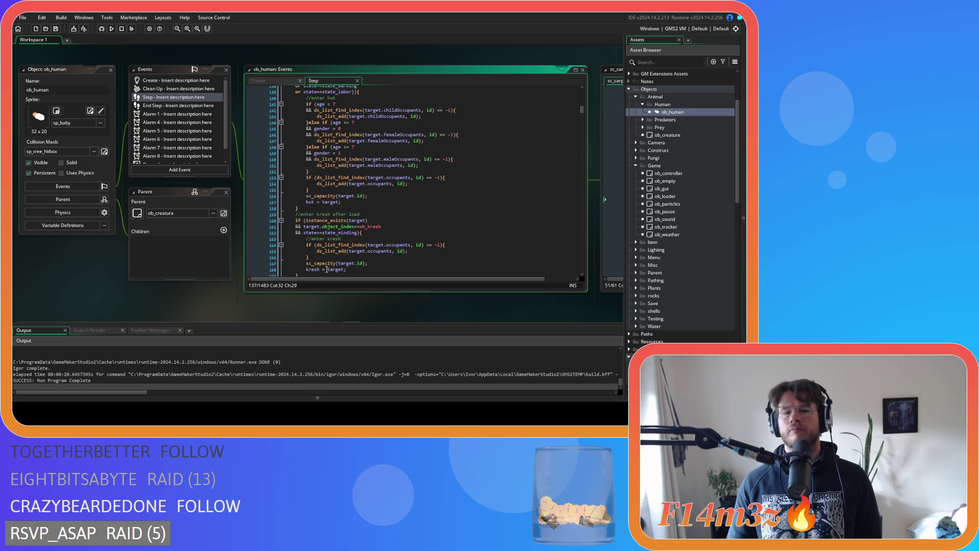
double_click(667, 112)
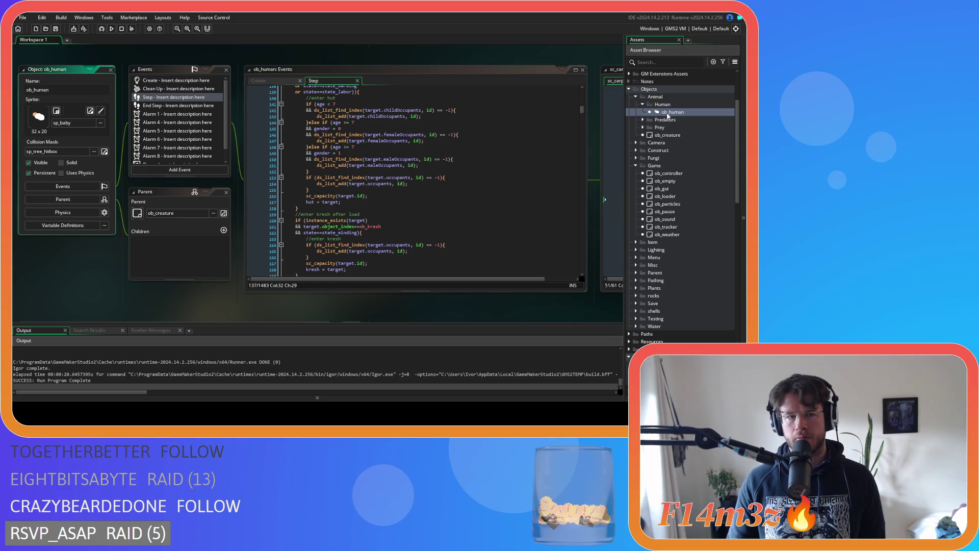
drag(481, 304, 216, 310)
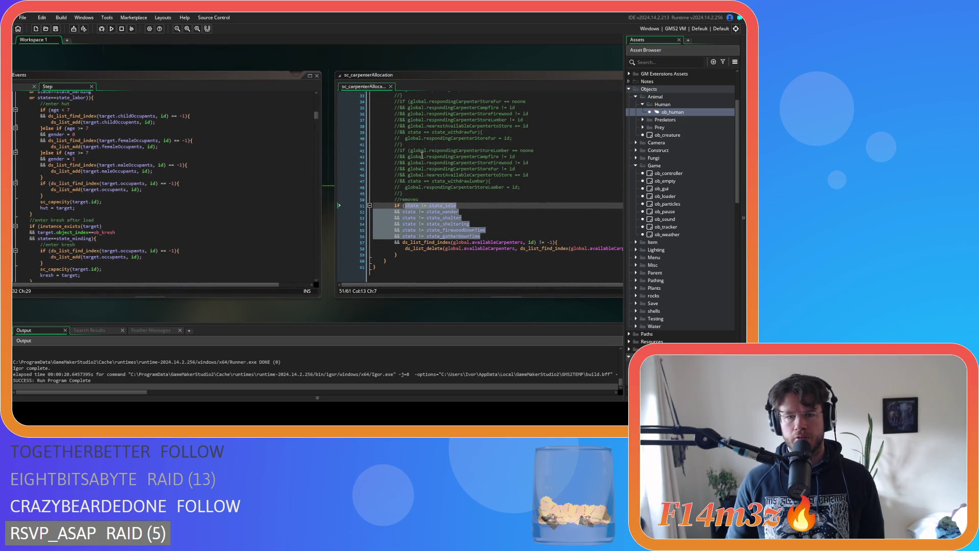
drag(231, 62, 419, 62)
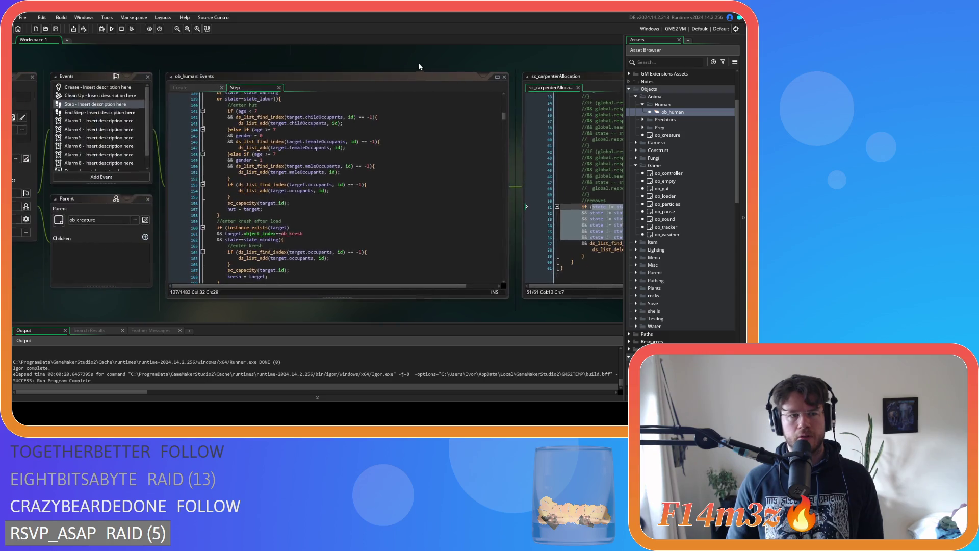
scroll(94, 144, down, 1)
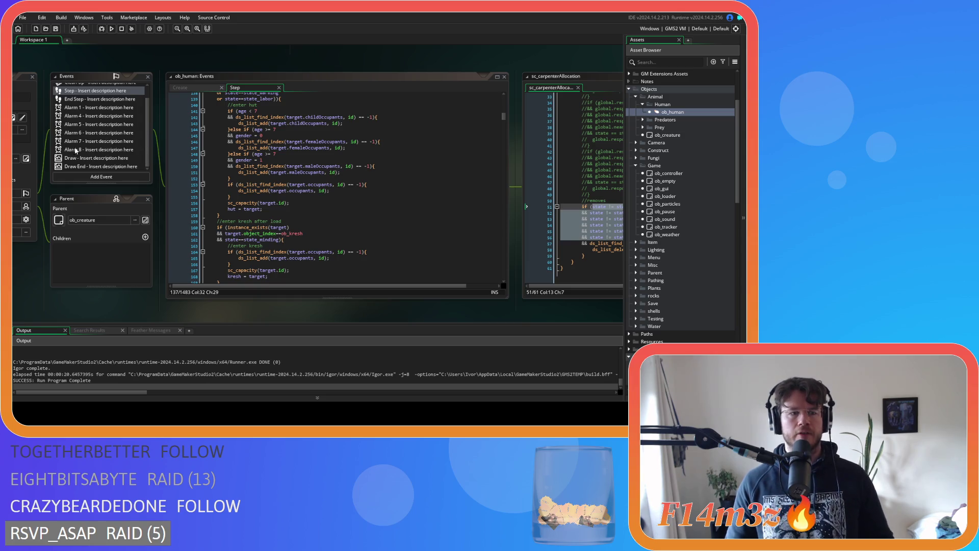
click(102, 166)
Uncomment the responding-carpenter debug block on lines 14–19, then undo it
scroll(314, 176, down, 3)
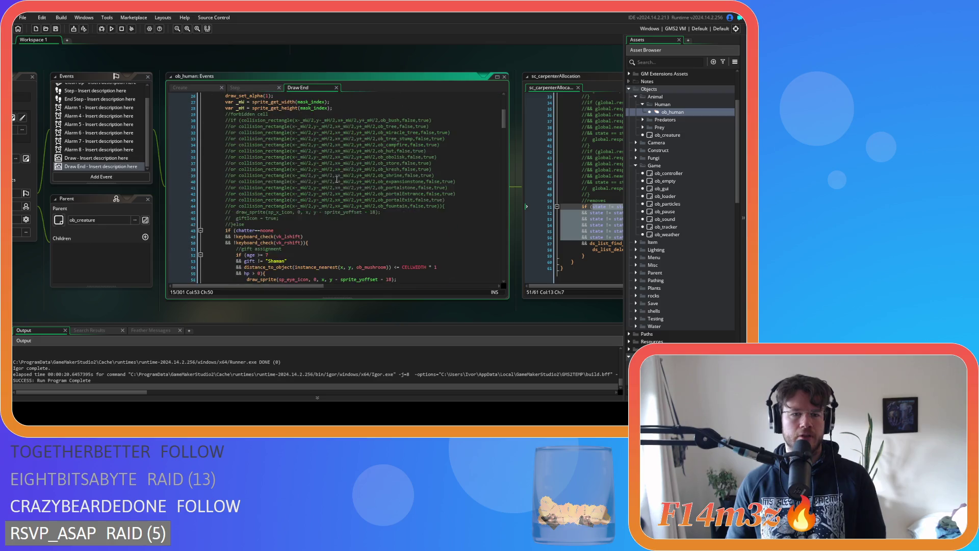
scroll(414, 194, up, 3)
click(335, 211)
click(299, 219)
scroll(285, 209, down, 2)
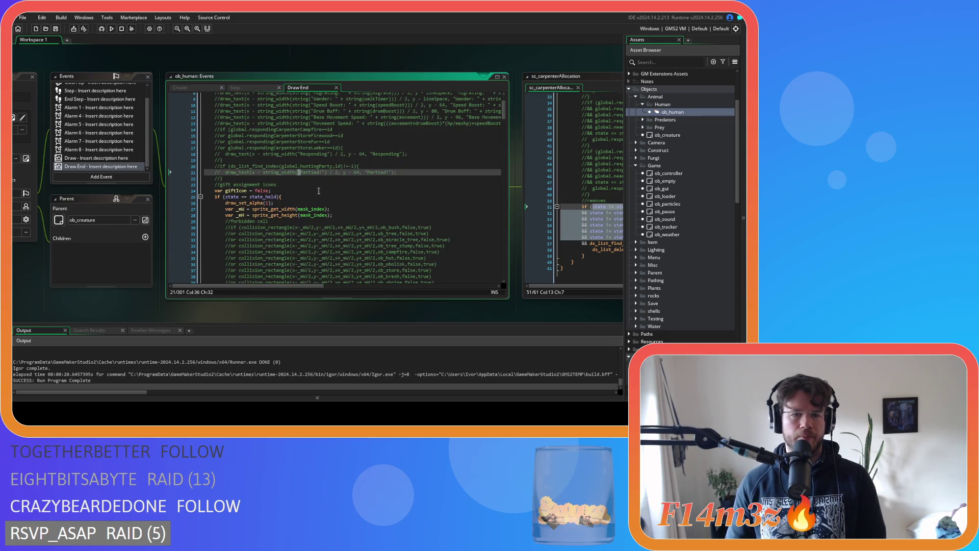
drag(277, 161, 212, 130)
key(ctrl+shift+k)
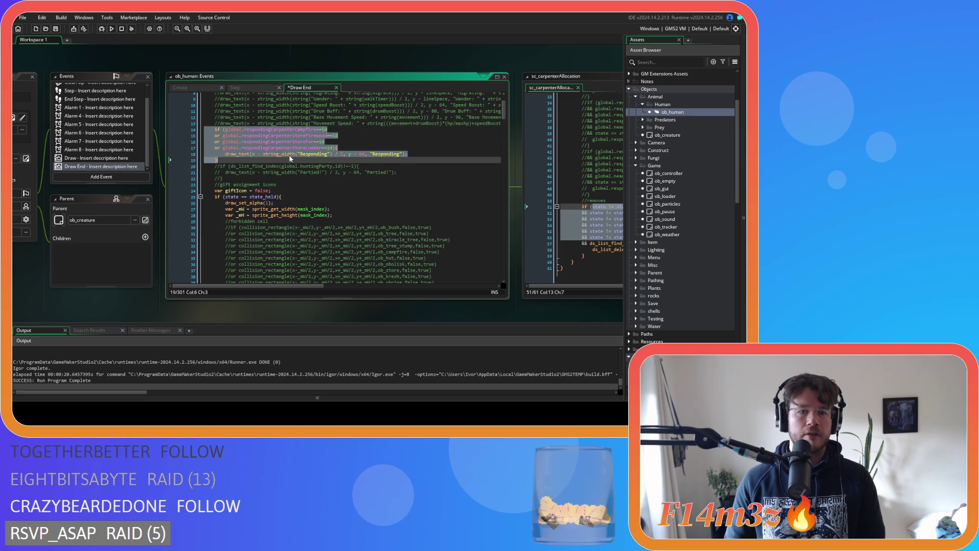
click(291, 154)
key(ctrl+z)
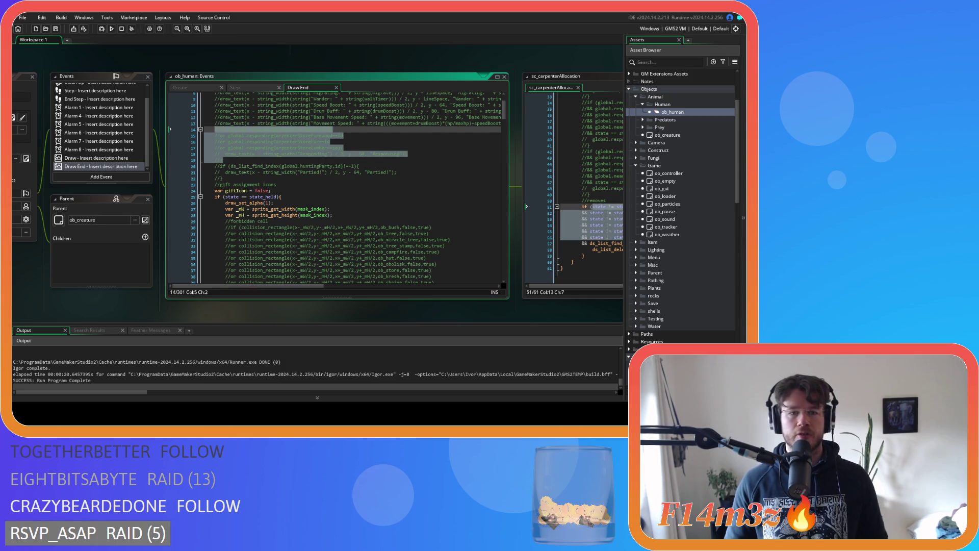
click(253, 172)
scroll(252, 173, up, 2)
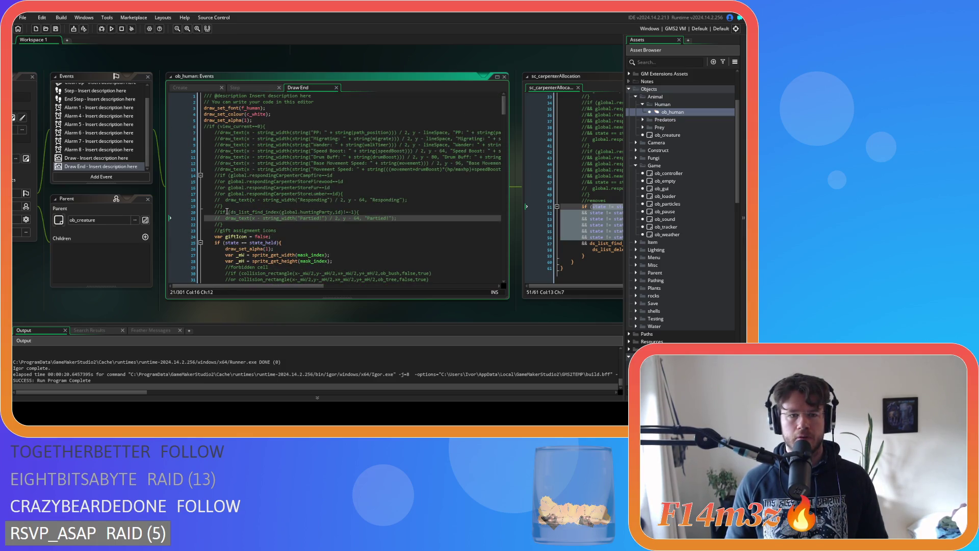
Duplicate the commented debug block, uncomment the copy, and trim it to one if line
drag(240, 206, 213, 177)
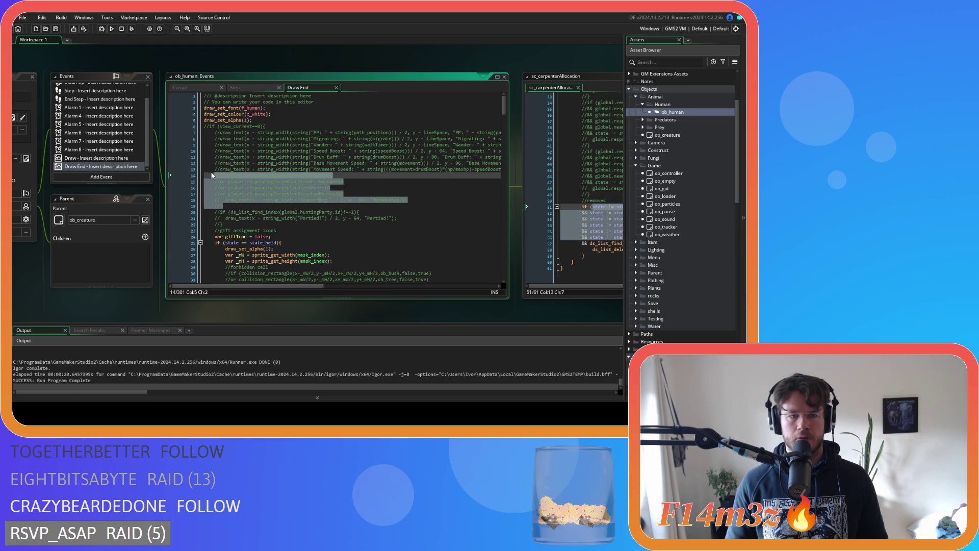
key(ctrl+d)
key(ctrl+shift+k)
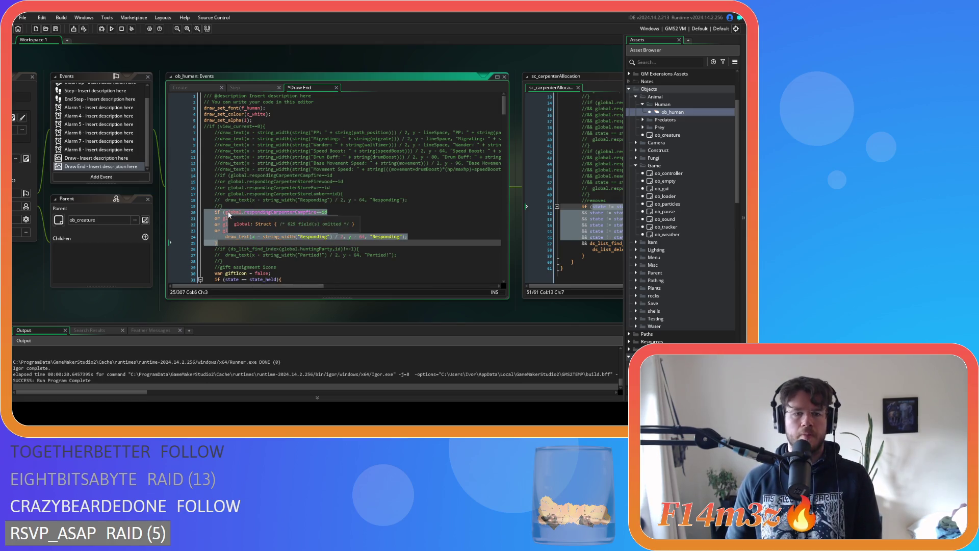
click(228, 212)
drag(228, 214, 220, 235)
key(BackSpace)
Set the new if condition to ds_list_find_index(global.availableCarpenters,id)!=-1
double_click(266, 212)
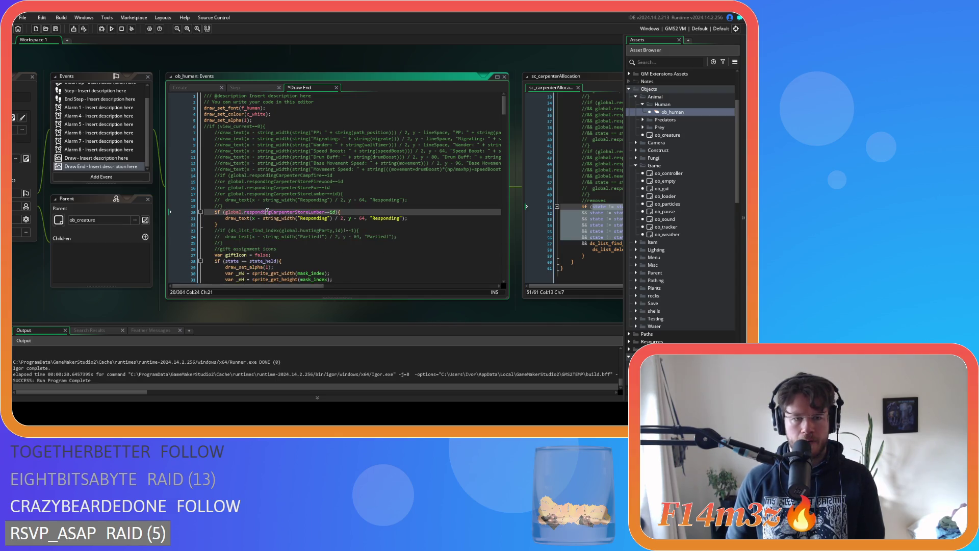
drag(336, 212, 224, 213)
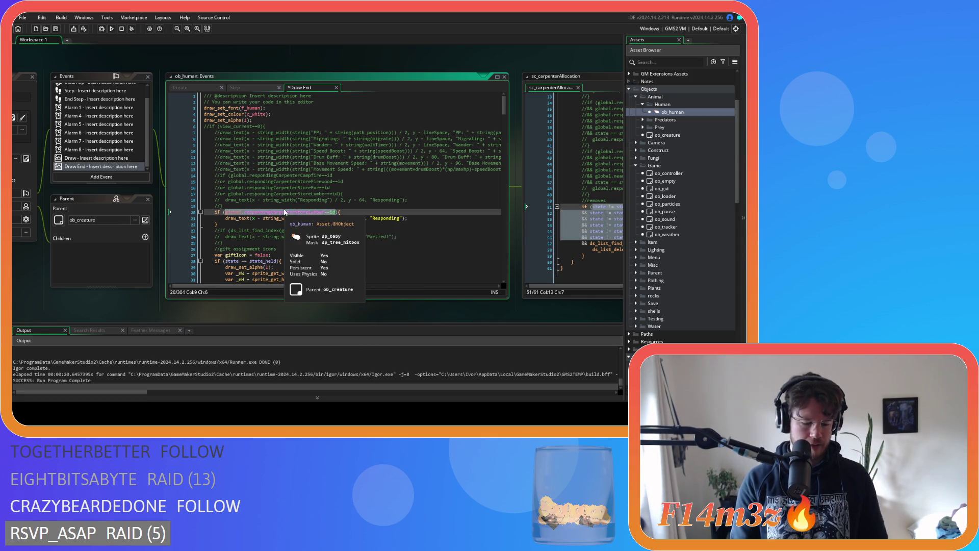
text(ds_list_f)
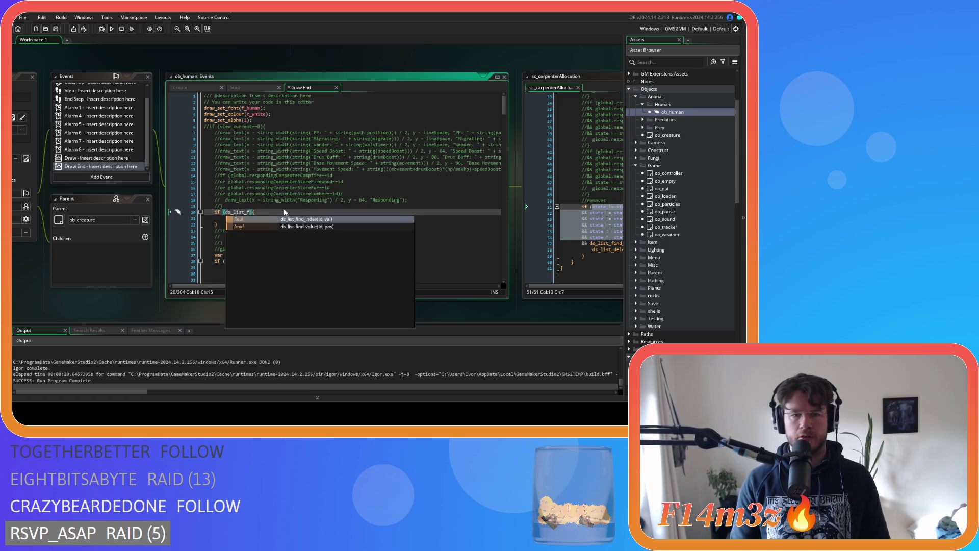
key(Return)
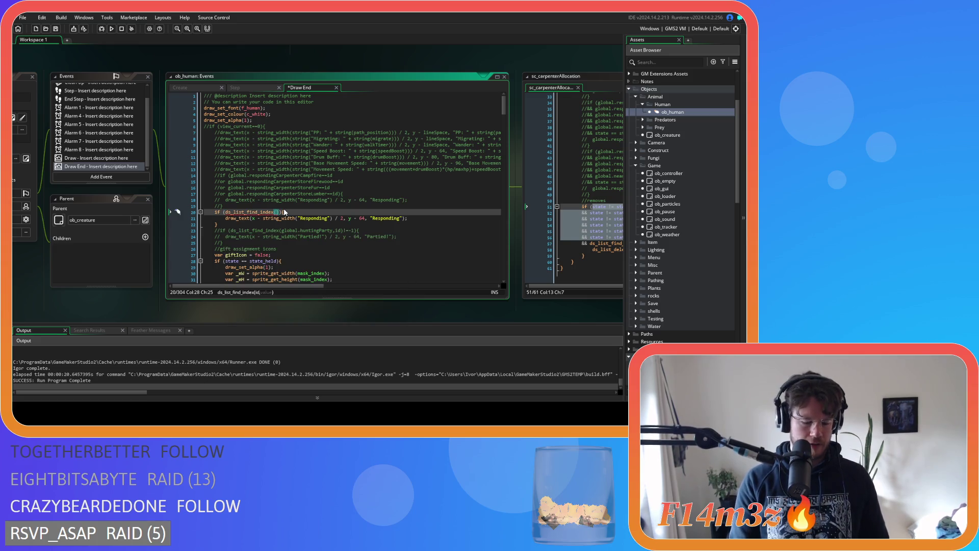
text(global.a)
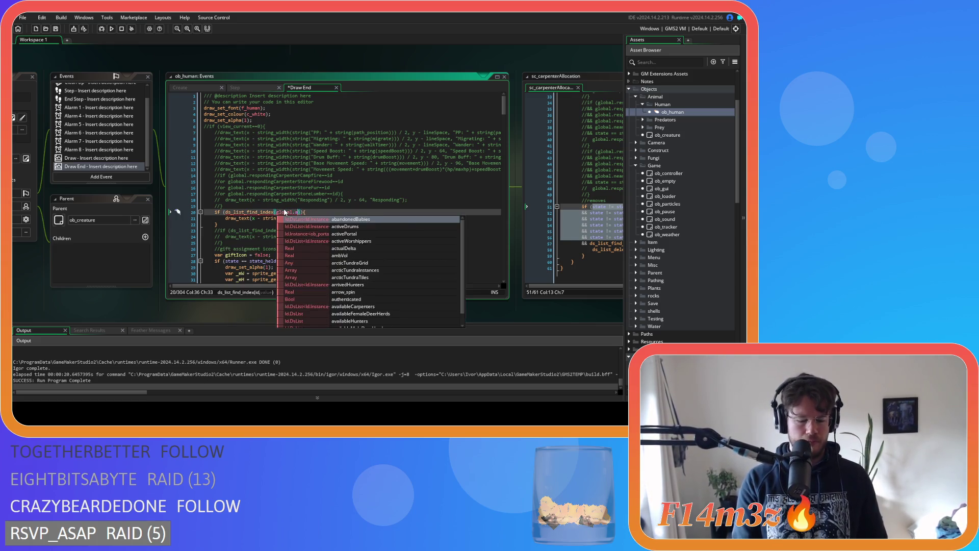
text(v)
key(Return)
text(,id)!=-1))
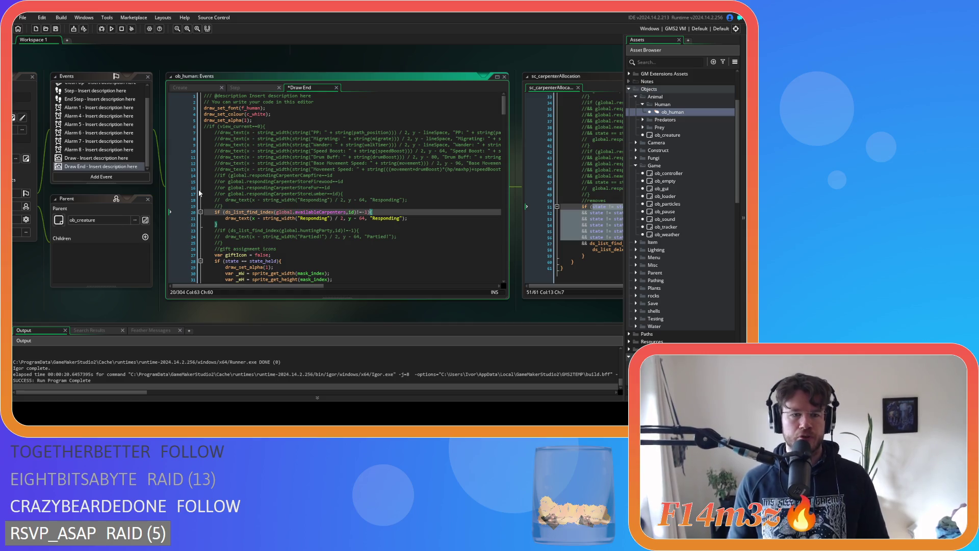
Replace both 'Responding' labels with 'Available' and run the game with F5
double_click(312, 219)
text(Available)
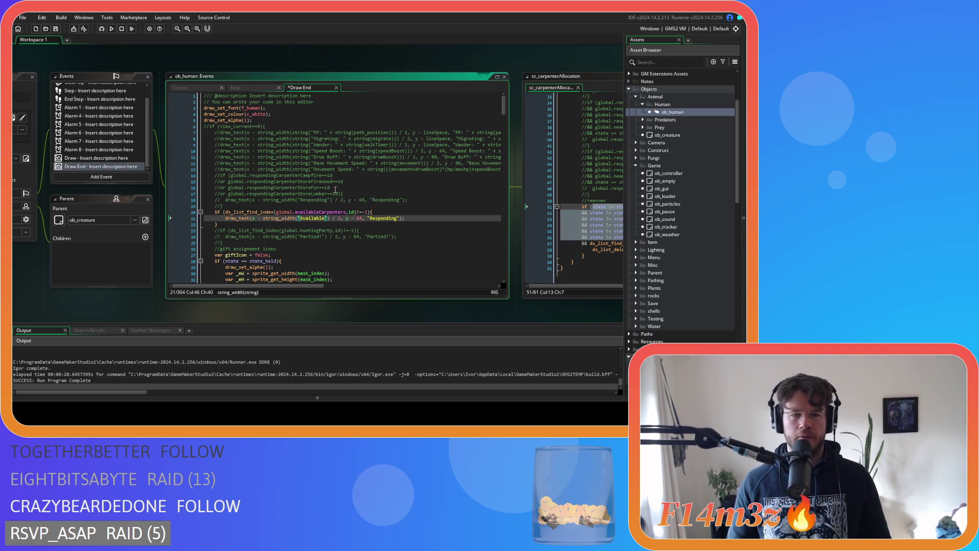
double_click(379, 219)
text(Available)
click(282, 225)
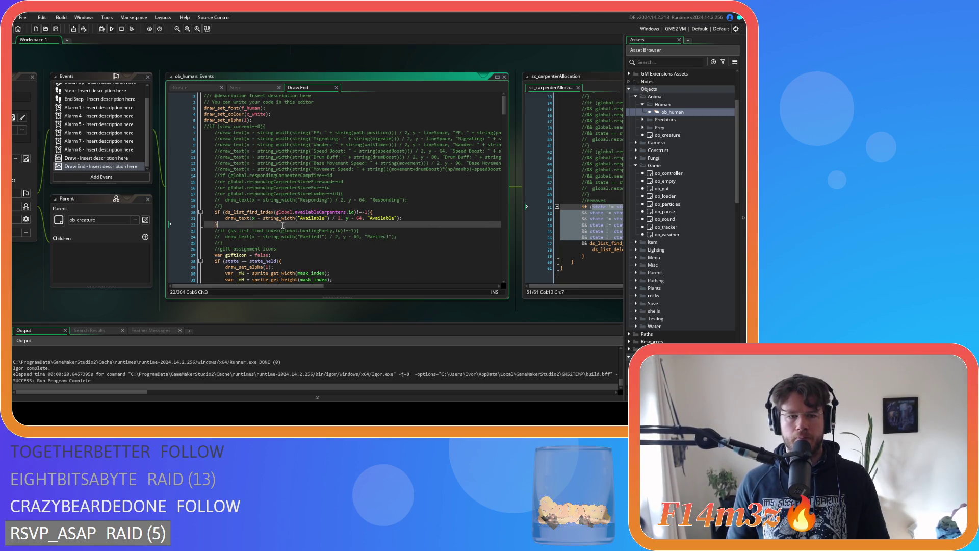
key(ctrl+z)
key(ctrl+y)
click(409, 225)
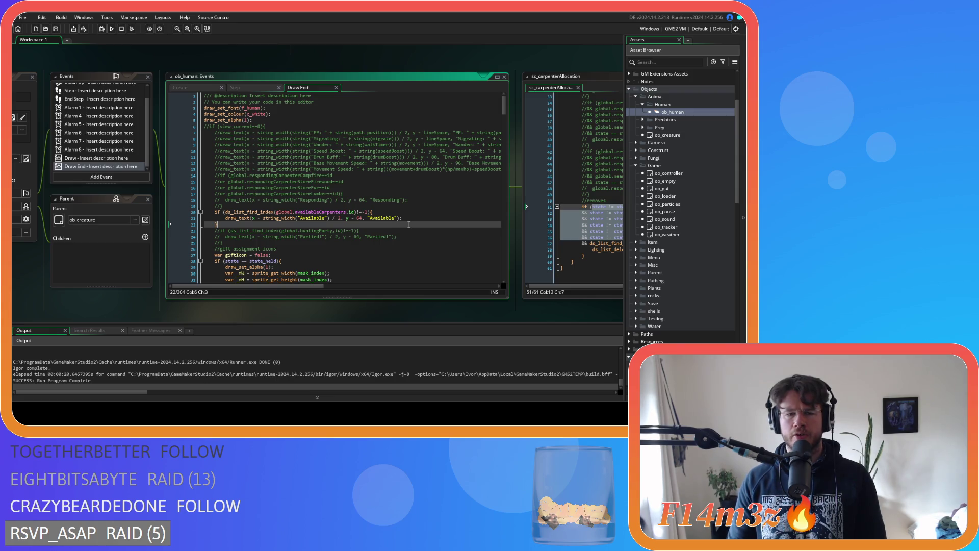
key(F5)
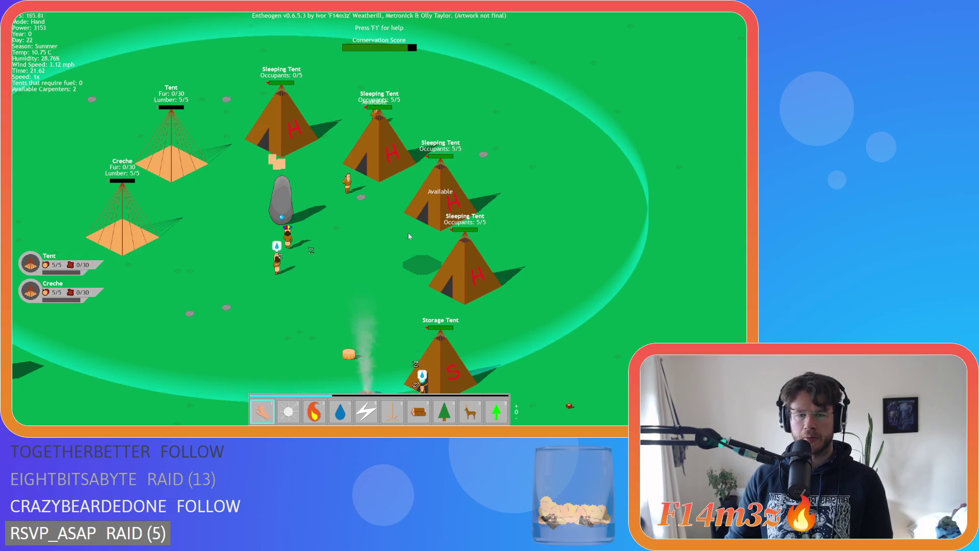
Quit the running game, confirm leaving, and close the game window
key(Escape)
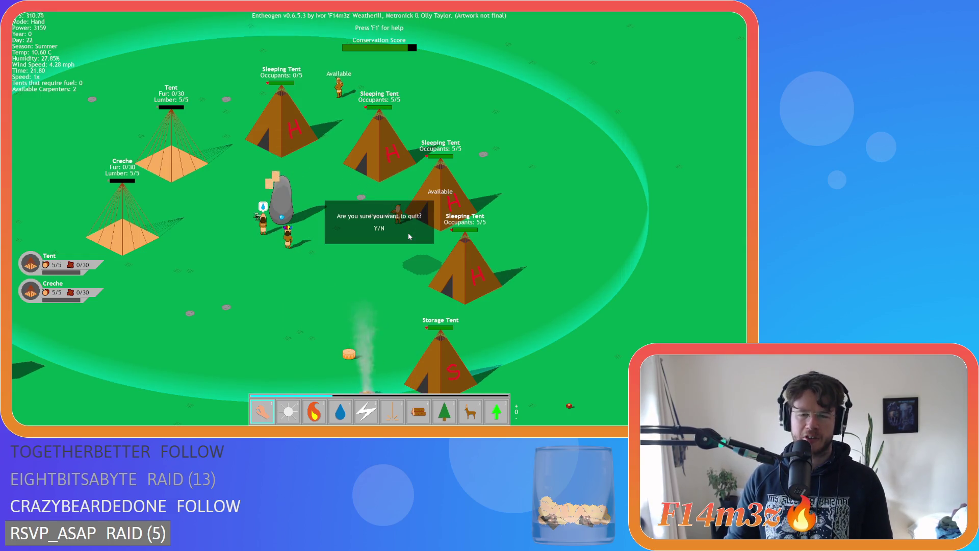
click(408, 233)
key(alt+F4)
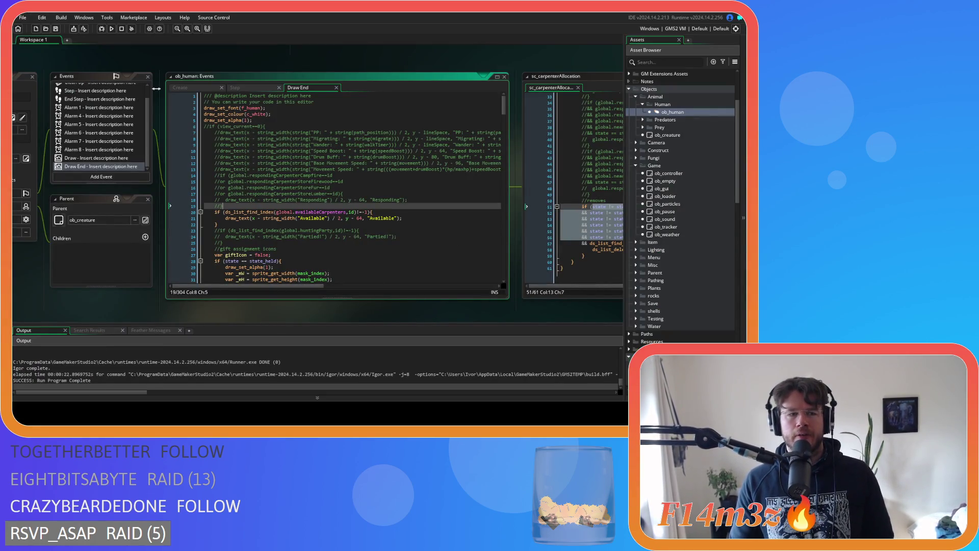
click(303, 226)
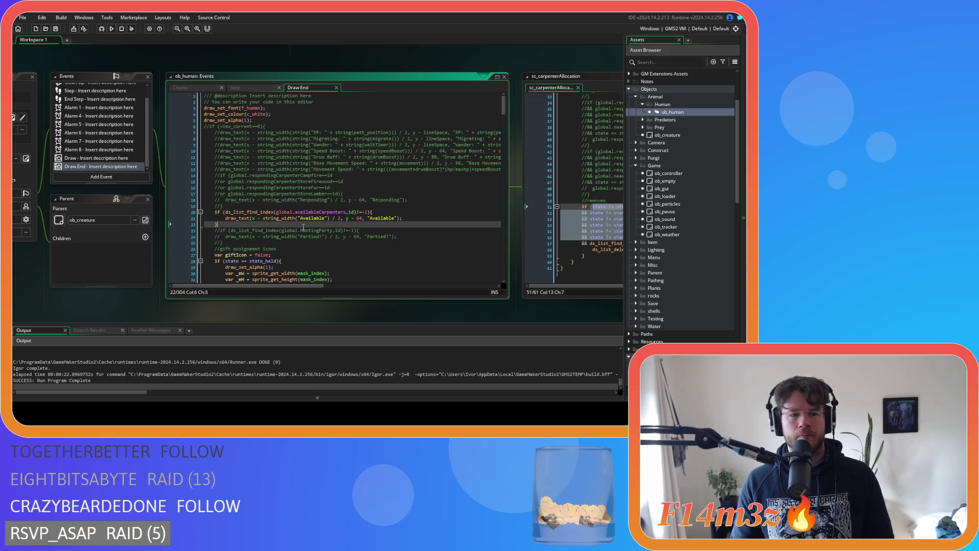
mouse_move(208, 316)
mouse_down()
mouse_move(355, 242)
mouse_move(140, 332)
mouse_move(225, 304)
mouse_move(222, 313)
mouse_up()
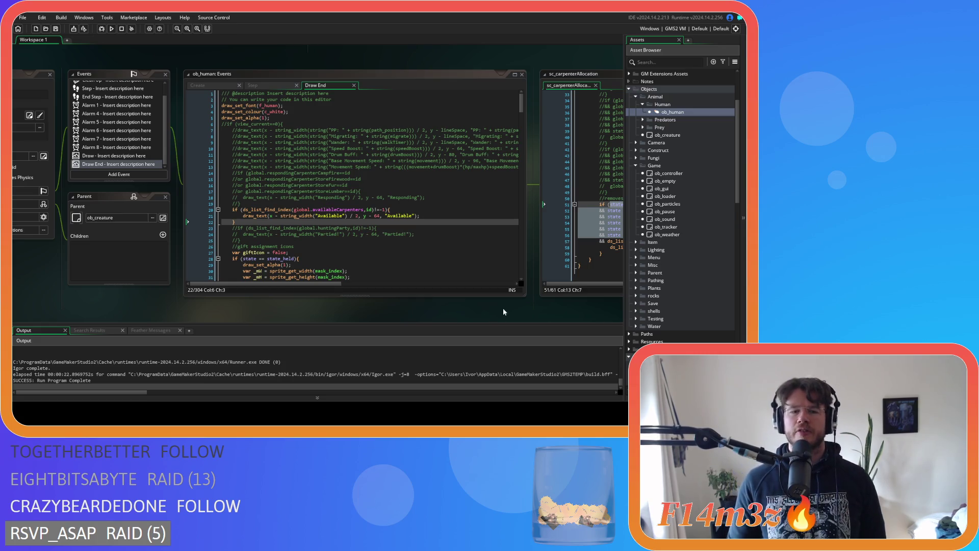
mouse_move(440, 312)
mouse_down()
mouse_move(536, 315)
mouse_move(279, 310)
mouse_move(292, 325)
mouse_up()
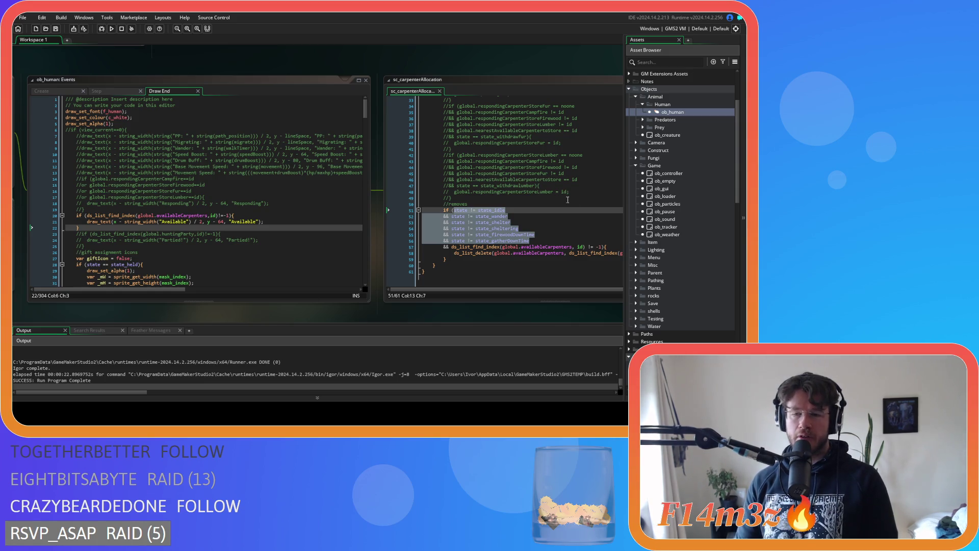
scroll(706, 184, down, 3)
scroll(726, 240, up, 4)
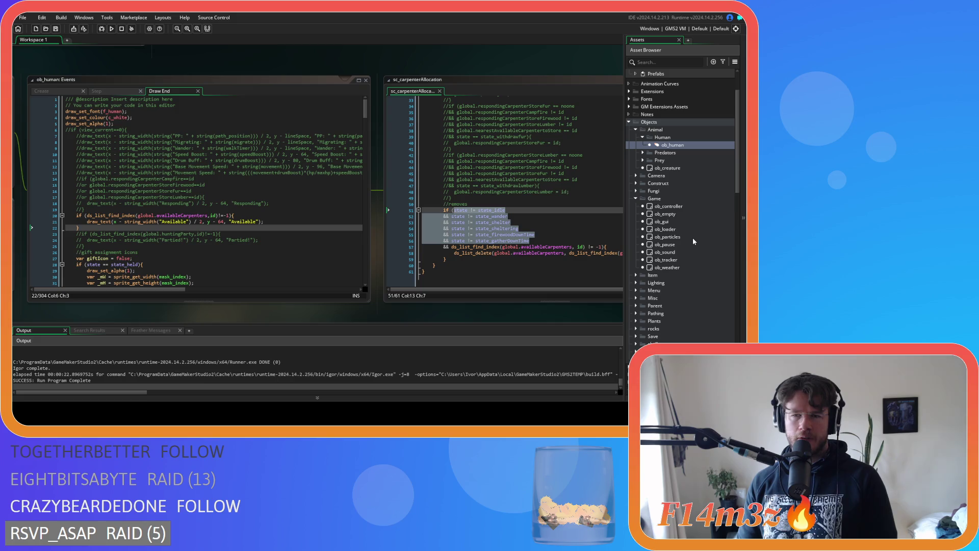
click(693, 209)
key(Down)
key(Down)
key(Down)
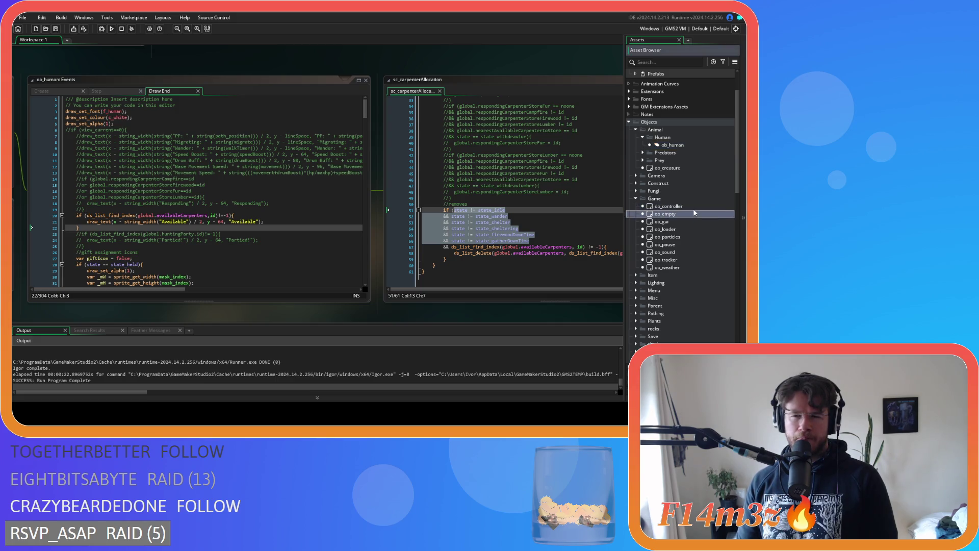
key(Down)
key(Up)
key(Up)
key(Up)
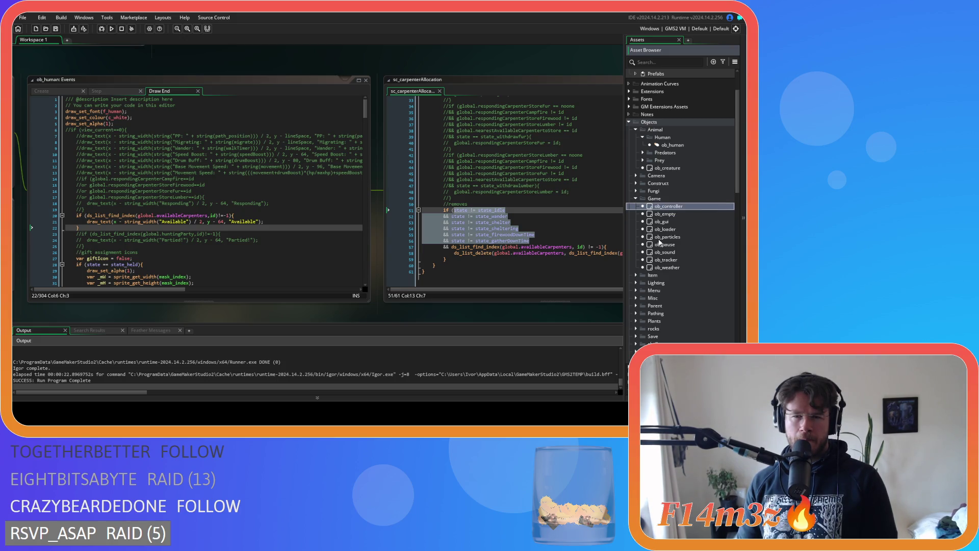
drag(509, 312, 335, 307)
Review the carpenter-removal condition on lines 51–58 of sc_carpenterAllocation
click(366, 254)
drag(366, 262, 378, 210)
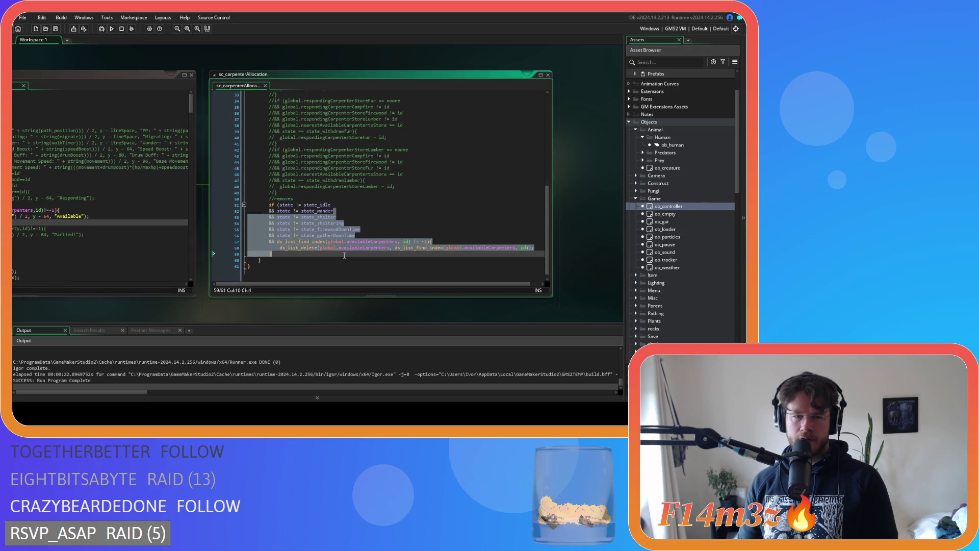
click(377, 210)
click(377, 202)
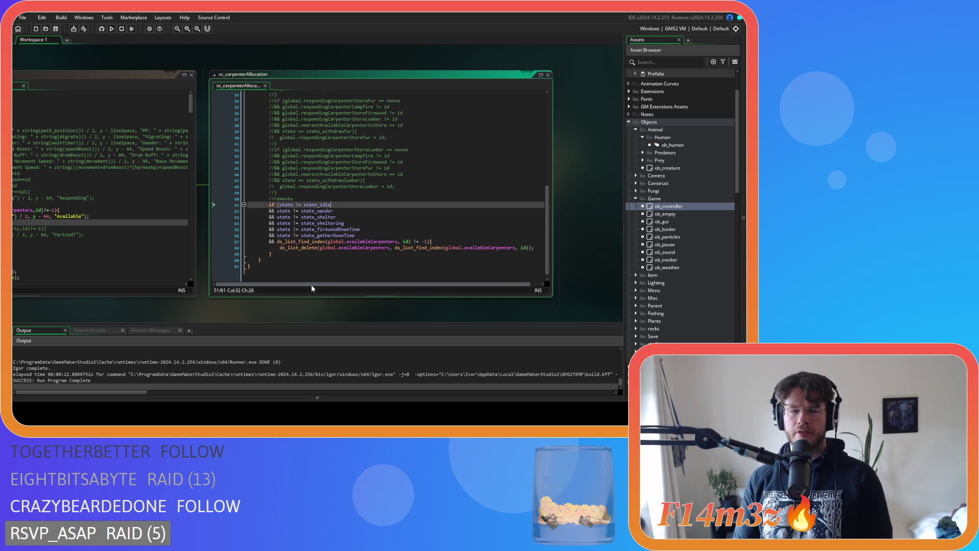
drag(309, 247, 392, 248)
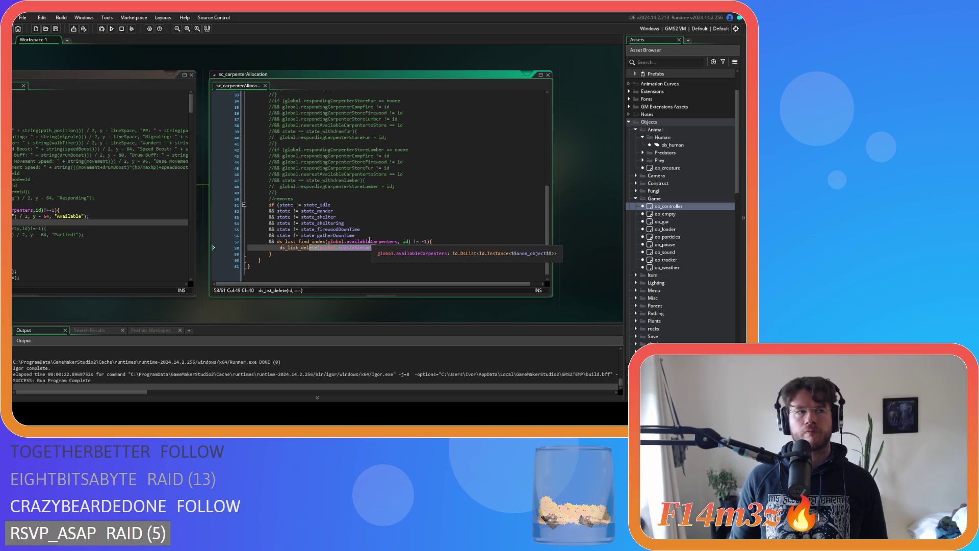
drag(306, 204, 356, 237)
click(307, 204)
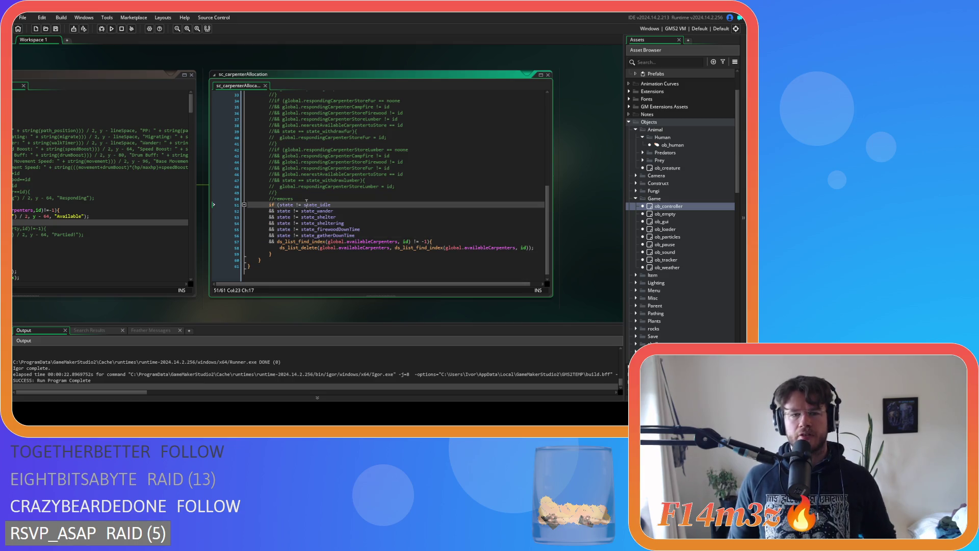
Remove the spaces around != in the state_idle through state_gatherDownTime checks
key(Delete)
key(Right)
key(Right)
key(Delete)
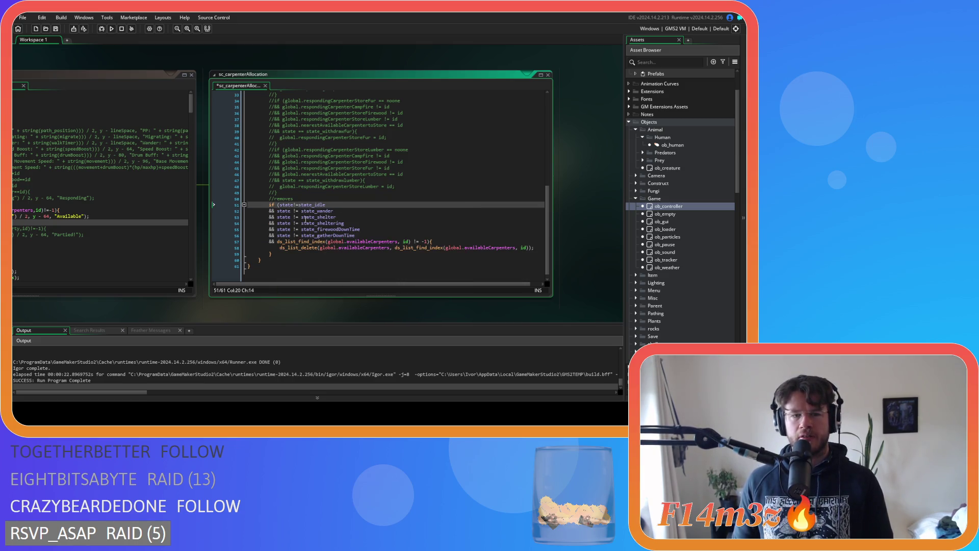
click(291, 211)
key(Delete)
key(Right)
key(Right)
key(Delete)
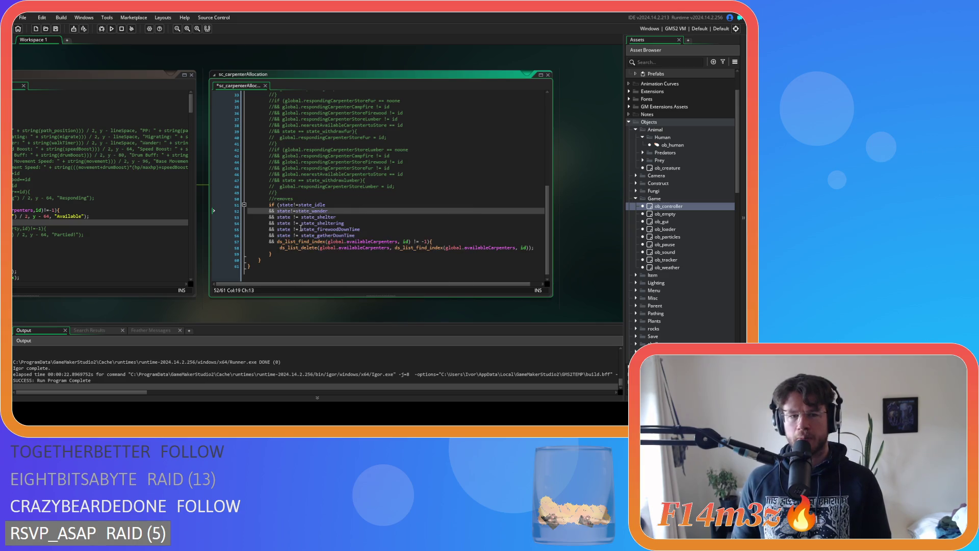
click(292, 216)
key(Delete)
key(Right)
key(Right)
key(Delete)
key(Down)
key(Delete)
key(Right)
key(Right)
key(Delete)
click(293, 229)
key(Delete)
key(Right)
key(Right)
key(Delete)
click(294, 236)
key(Delete)
key(Right)
key(Right)
key(Delete)
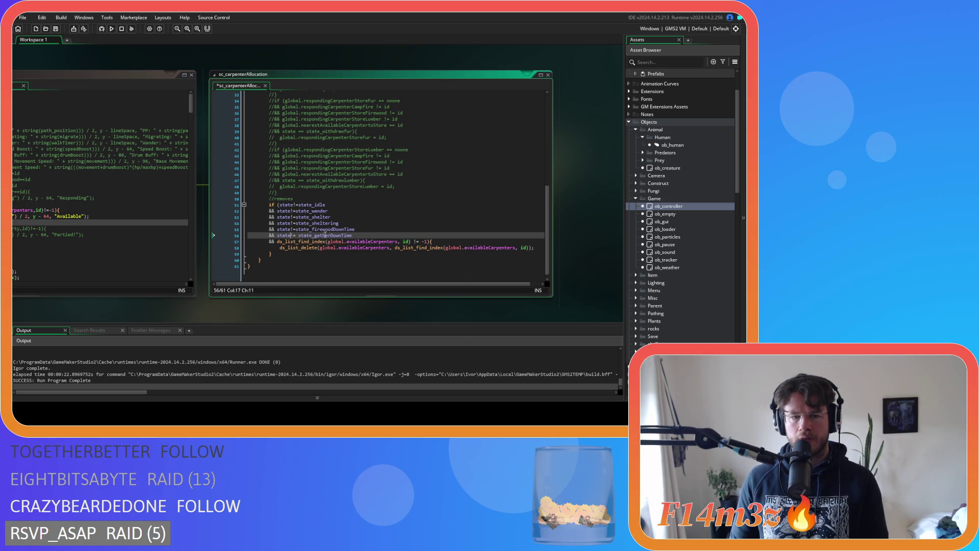
click(403, 236)
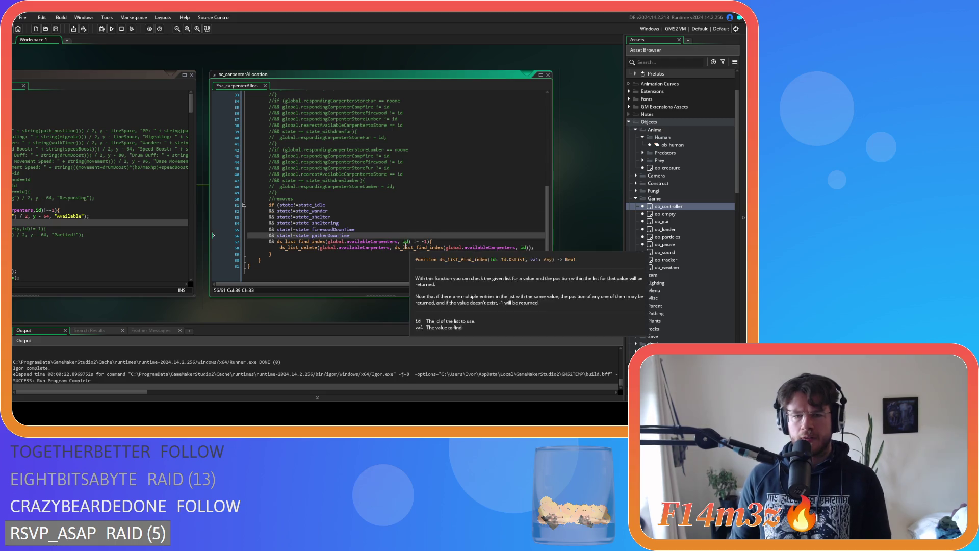
Tighten spaces in the ds_list_find_index and ds_list_delete calls, then save
click(402, 242)
key(Delete)
key(Right)
key(Right)
key(Right)
key(Delete)
key(Right)
key(Right)
key(Delete)
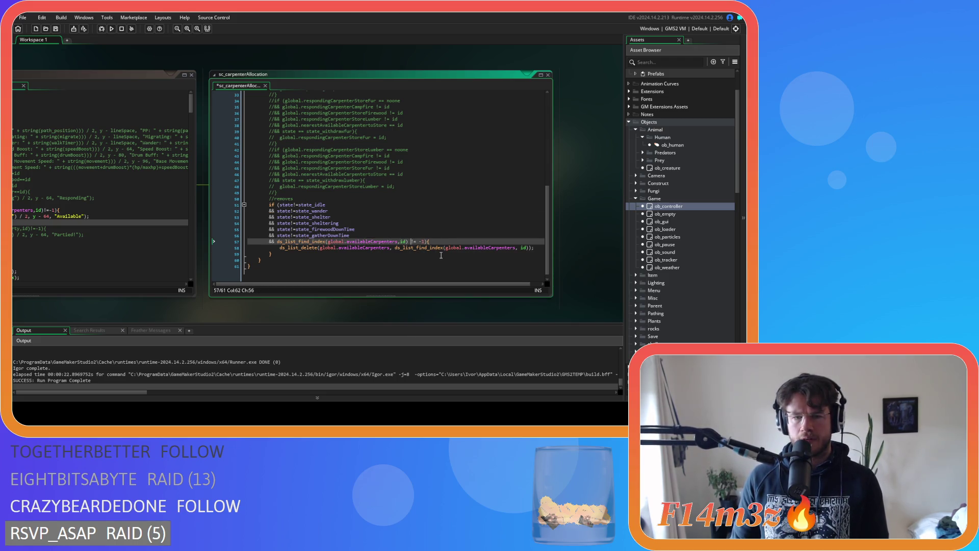
click(392, 248)
key(Delete)
click(516, 248)
key(Delete)
click(513, 231)
click(464, 236)
key(ctrl+s)
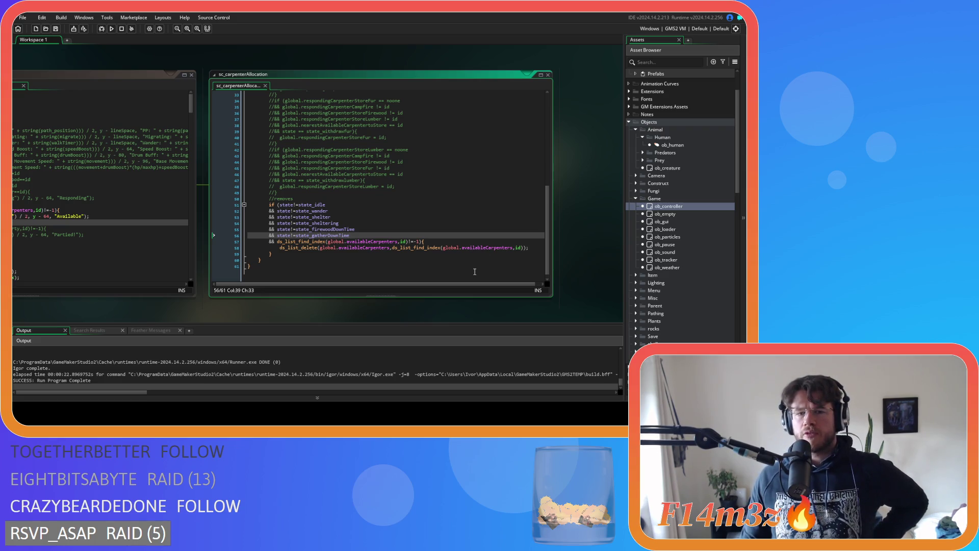
mouse_move(349, 301)
mouse_down()
mouse_move(459, 288)
mouse_move(465, 299)
mouse_move(375, 270)
mouse_move(459, 197)
mouse_move(546, 197)
mouse_move(338, 319)
mouse_move(539, 303)
mouse_up()
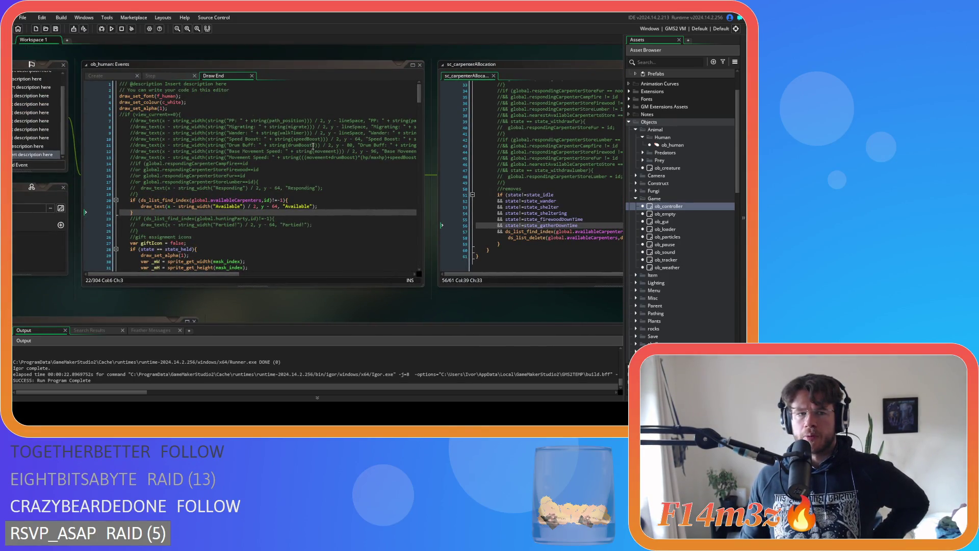
Show ob_human's Create code, scrolled up to state_idle's worshipper state checks
click(110, 75)
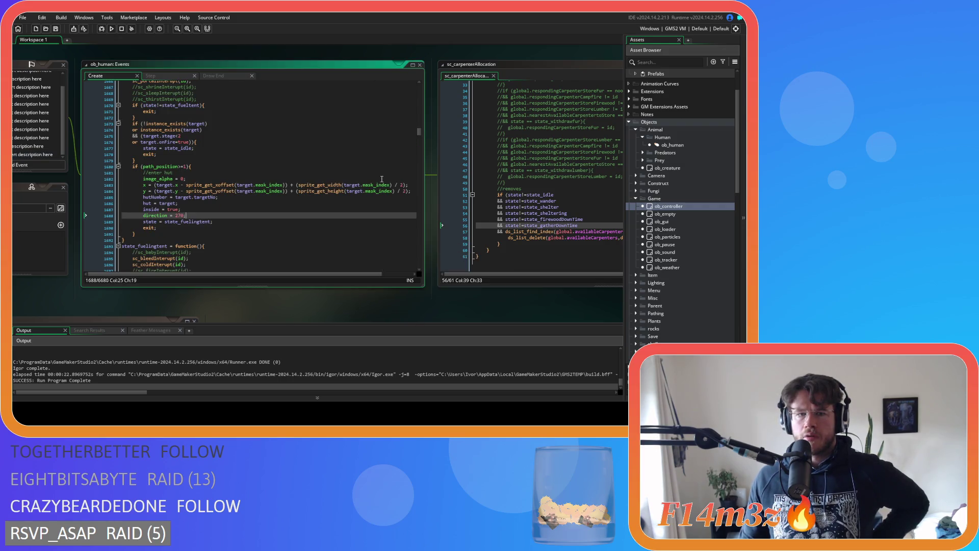
drag(419, 134, 420, 100)
scroll(350, 203, up, 20)
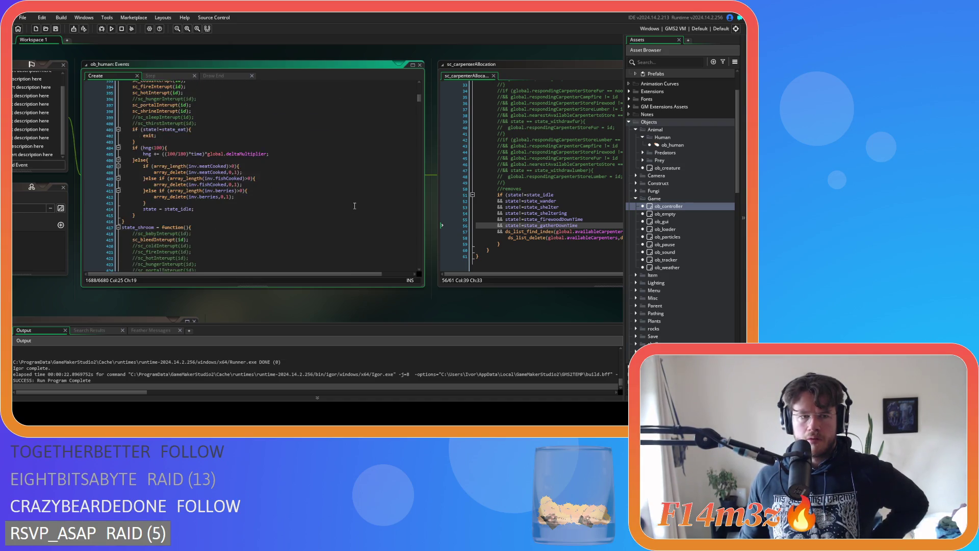
scroll(356, 208, up, 18)
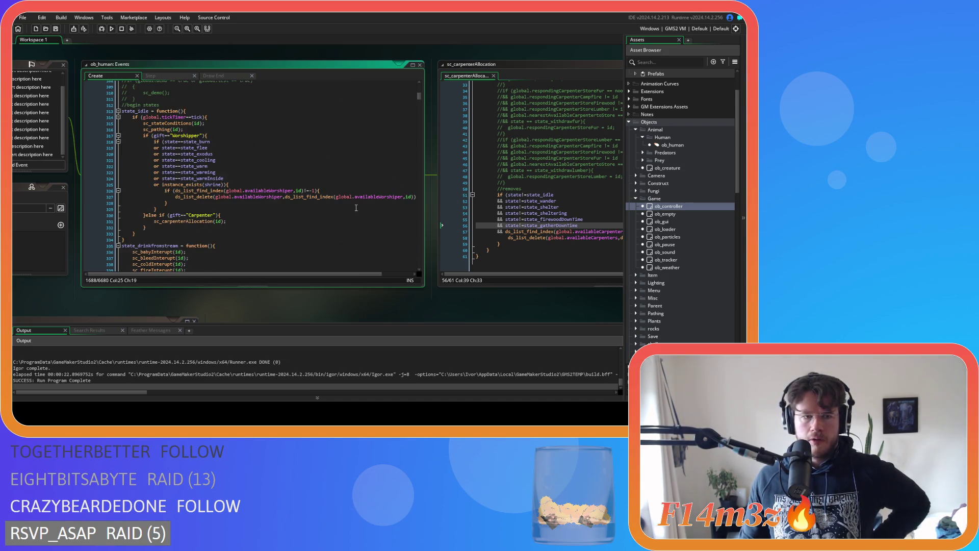
Review the instance_exists(shrine), state_warmInside, state_flee and state_exodus conditions in the worshipper check
click(246, 185)
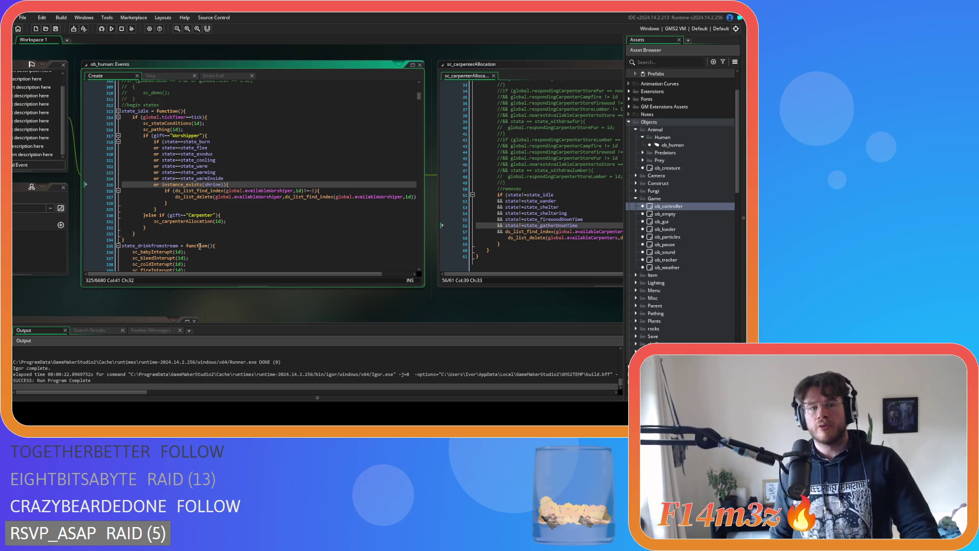
click(158, 179)
click(163, 186)
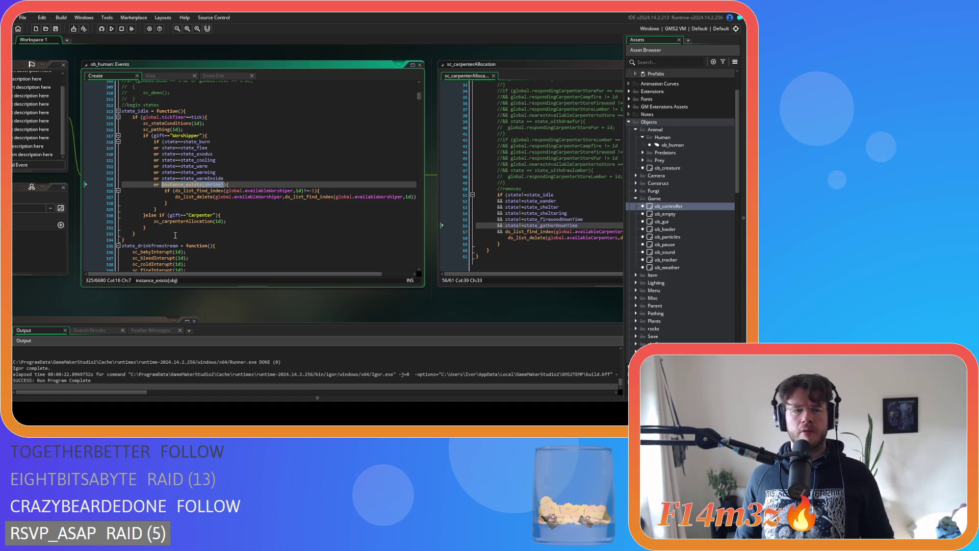
double_click(196, 154)
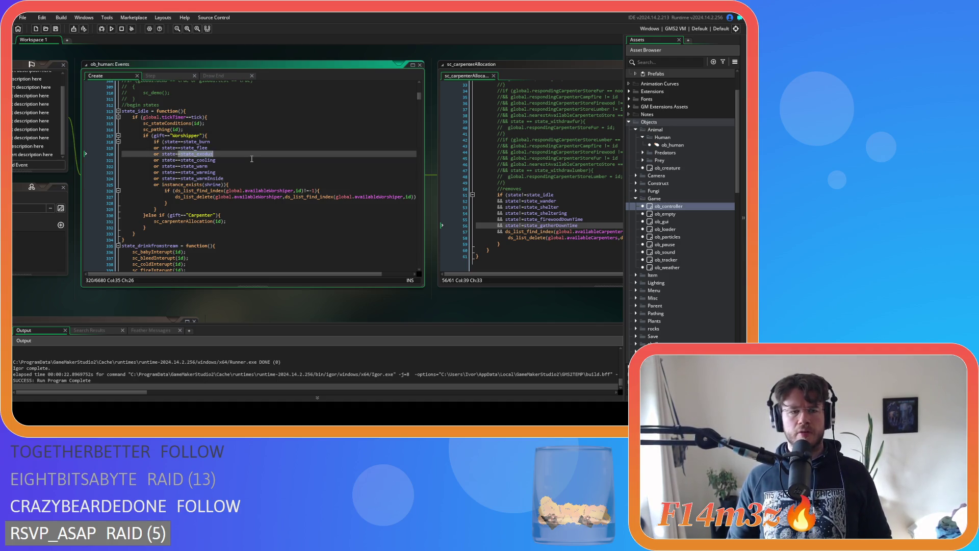
drag(213, 154, 154, 154)
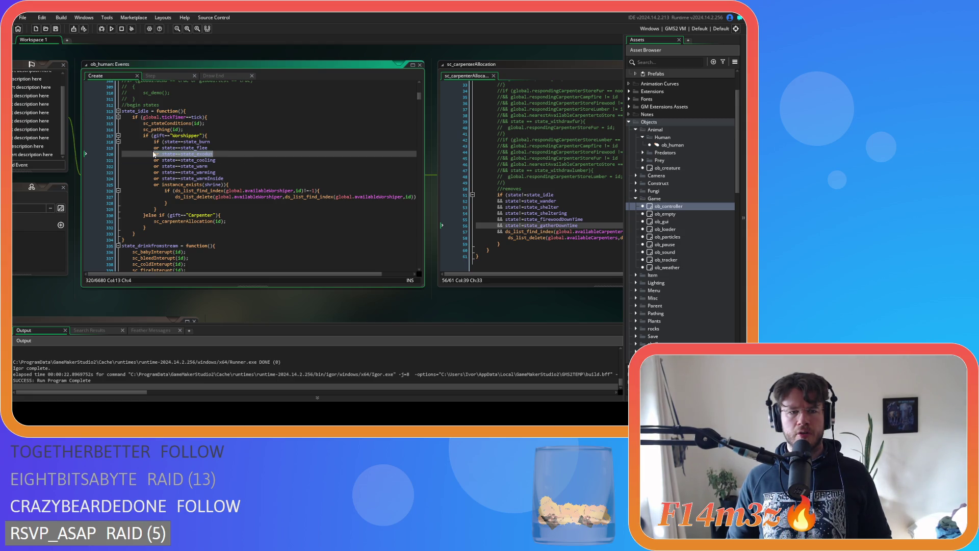
click(249, 153)
drag(242, 160, 142, 148)
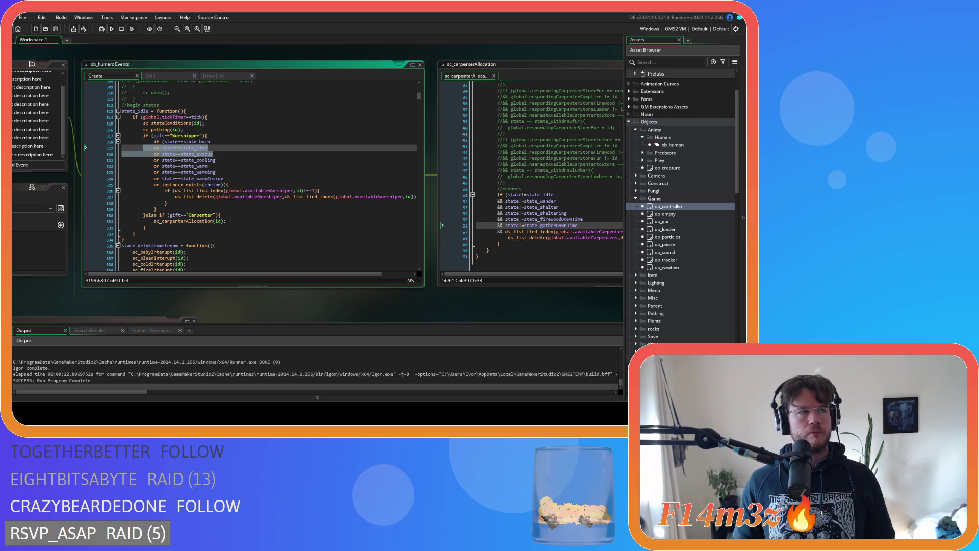
click(257, 148)
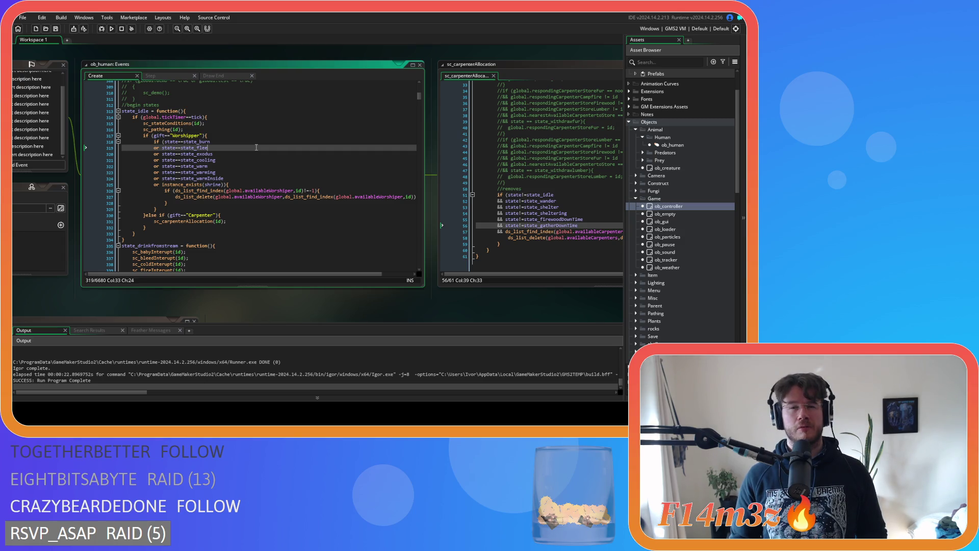
Show ob_human's Step event code at the enter-hut and enter-kresh-after-load conditions
click(153, 76)
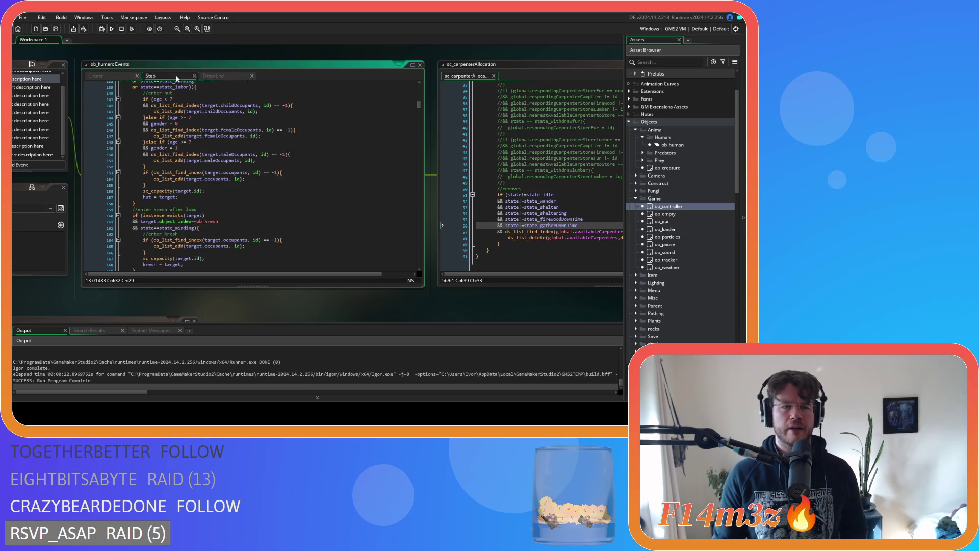
scroll(302, 200, up, 20)
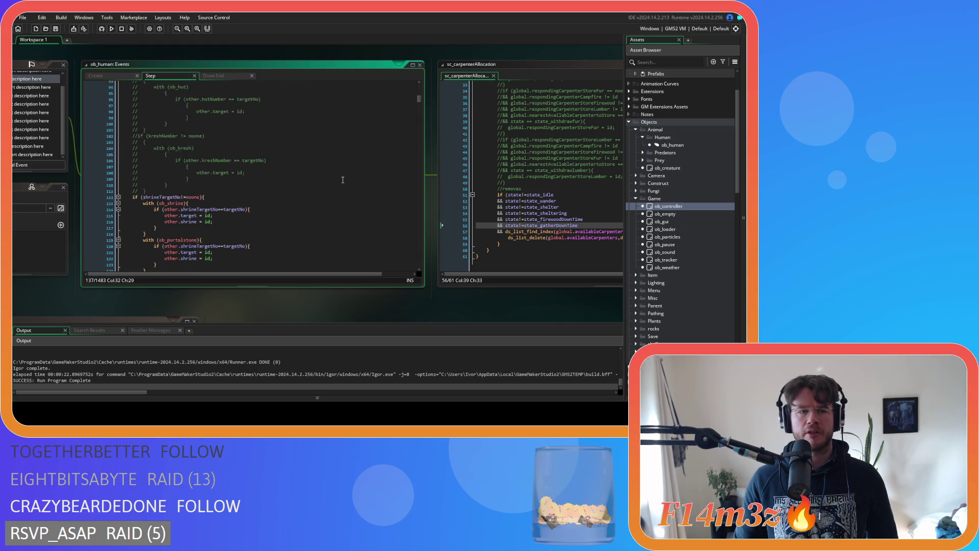
scroll(375, 156, up, 14)
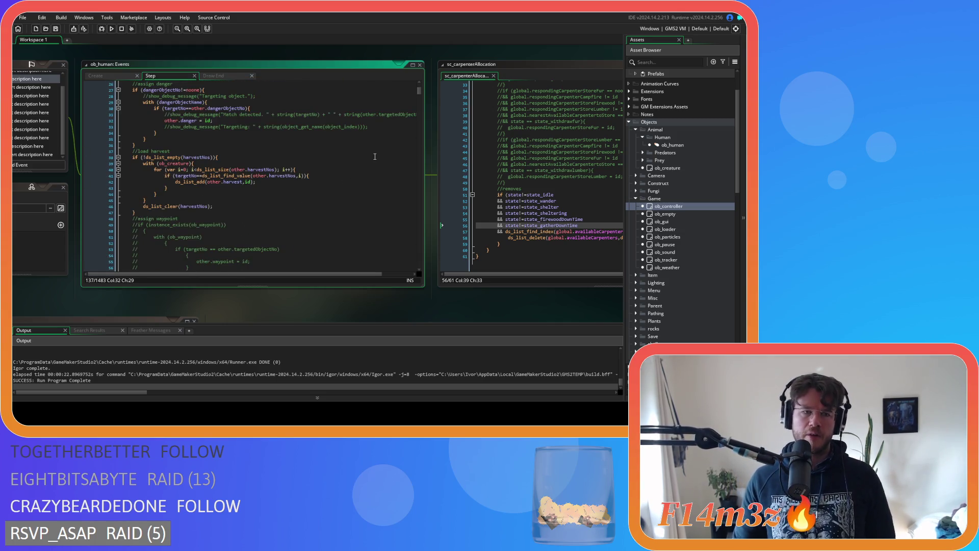
scroll(375, 156, down, 5)
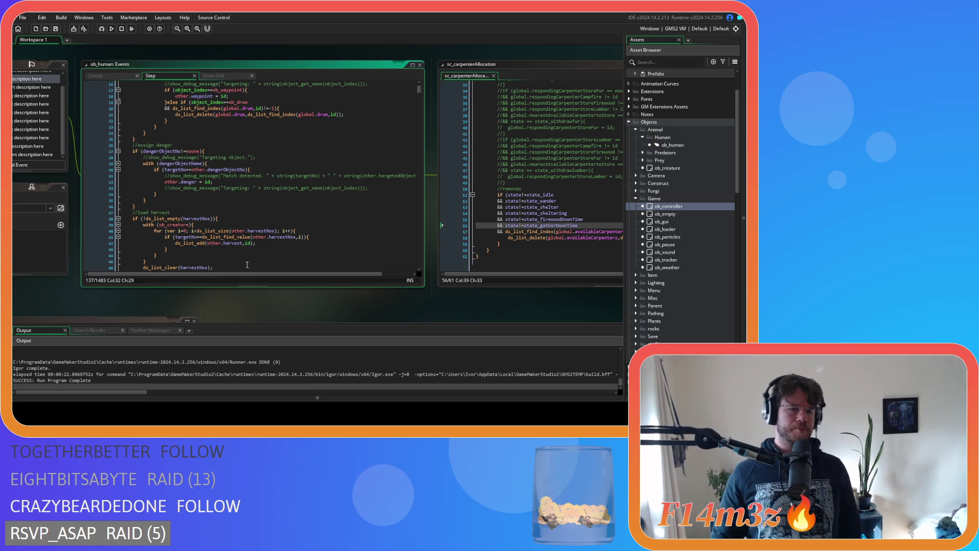
scroll(341, 231, down, 8)
scroll(272, 229, down, 7)
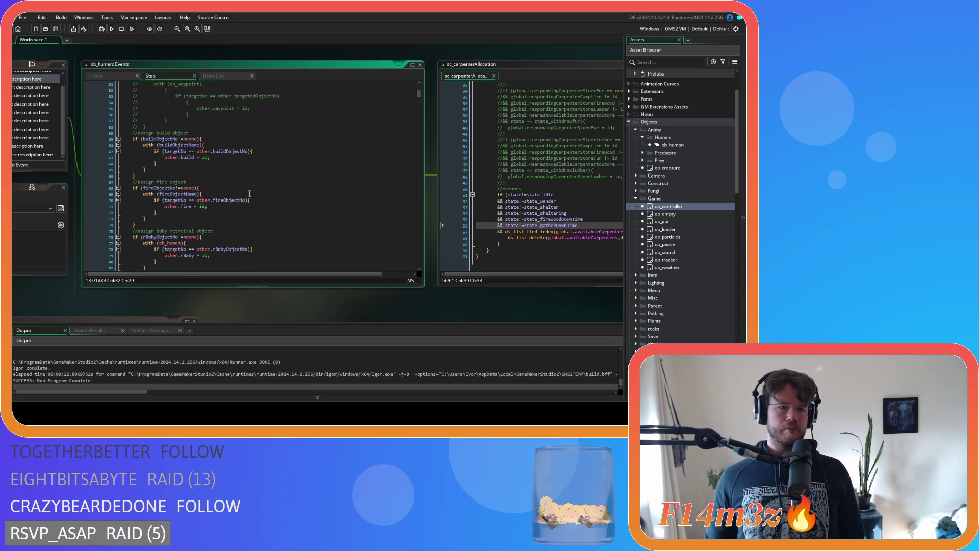
scroll(235, 183, down, 19)
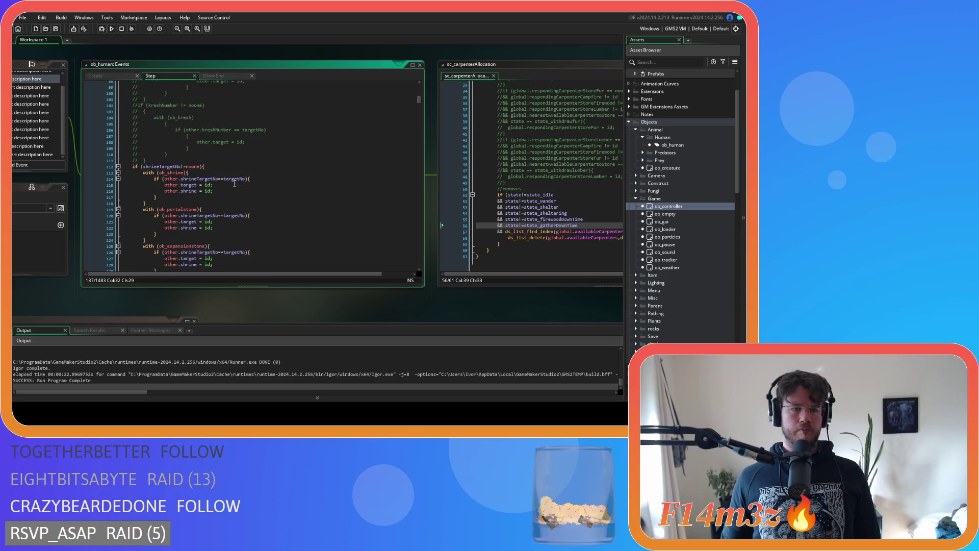
scroll(234, 183, down, 15)
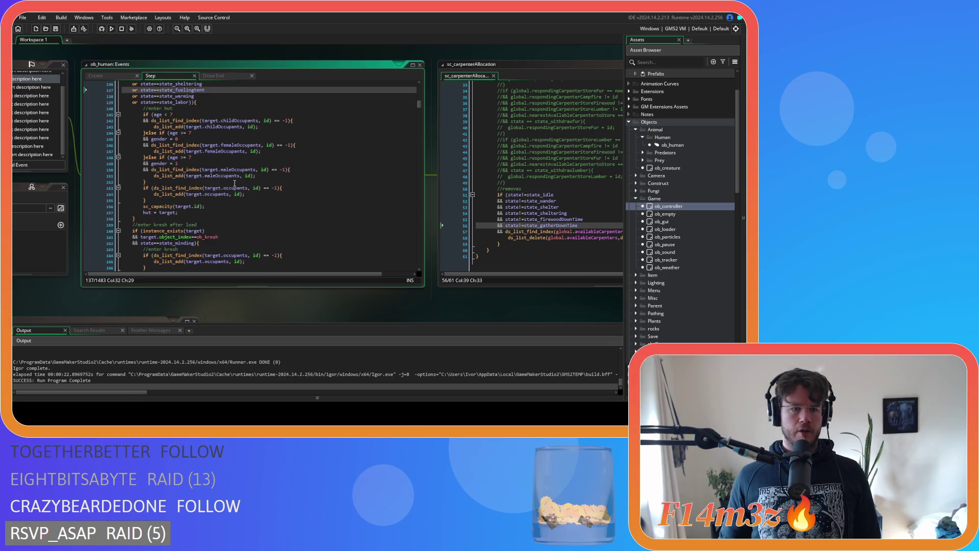
scroll(235, 183, down, 12)
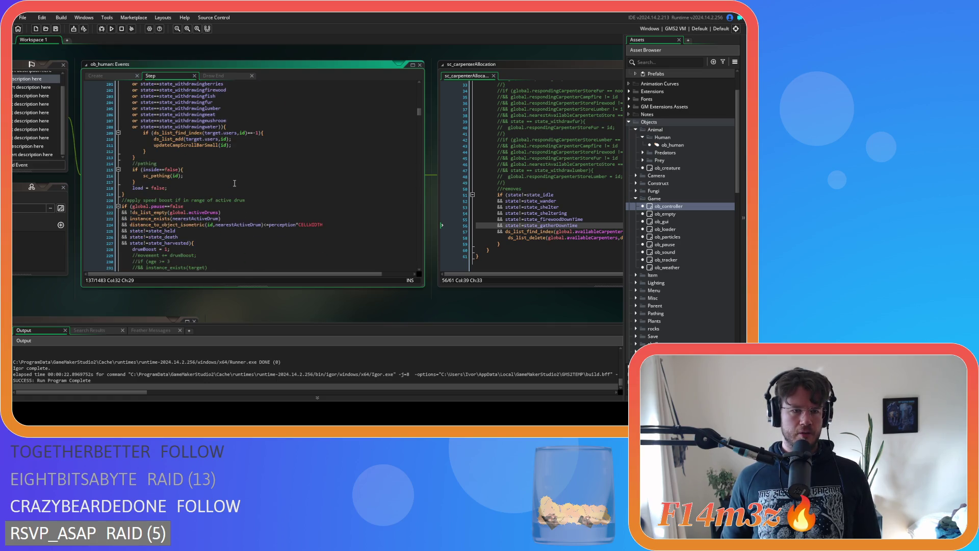
scroll(235, 183, up, 20)
scroll(235, 183, up, 20)
scroll(235, 183, up, 1)
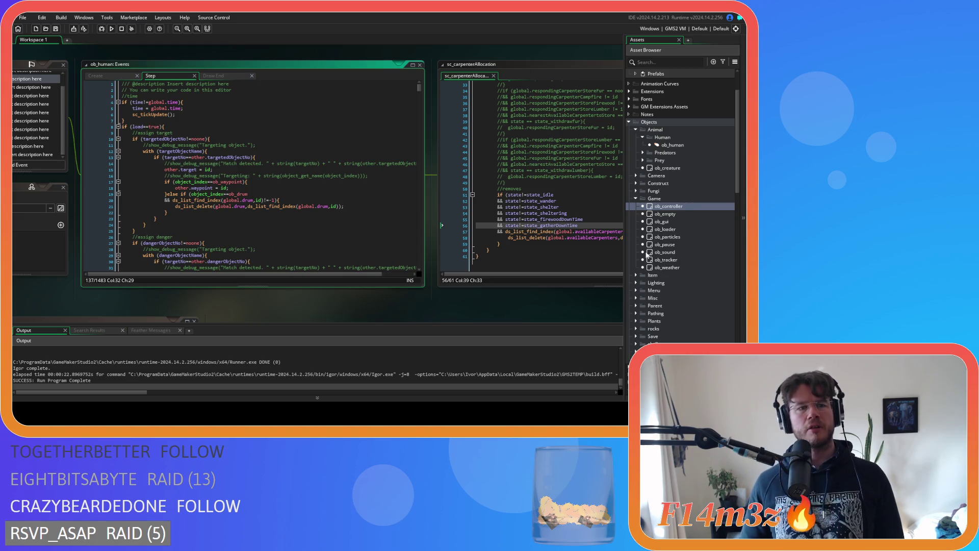
scroll(280, 166, down, 4)
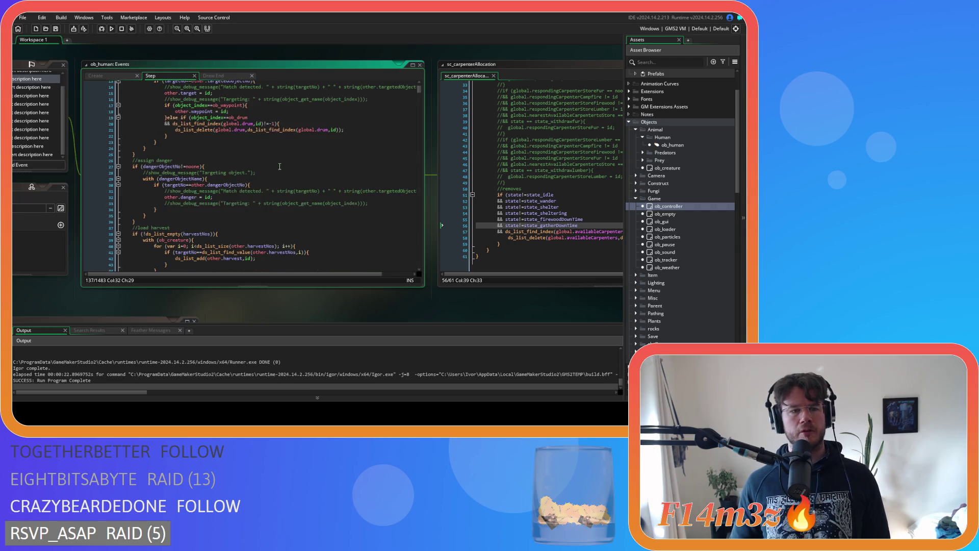
scroll(280, 166, up, 4)
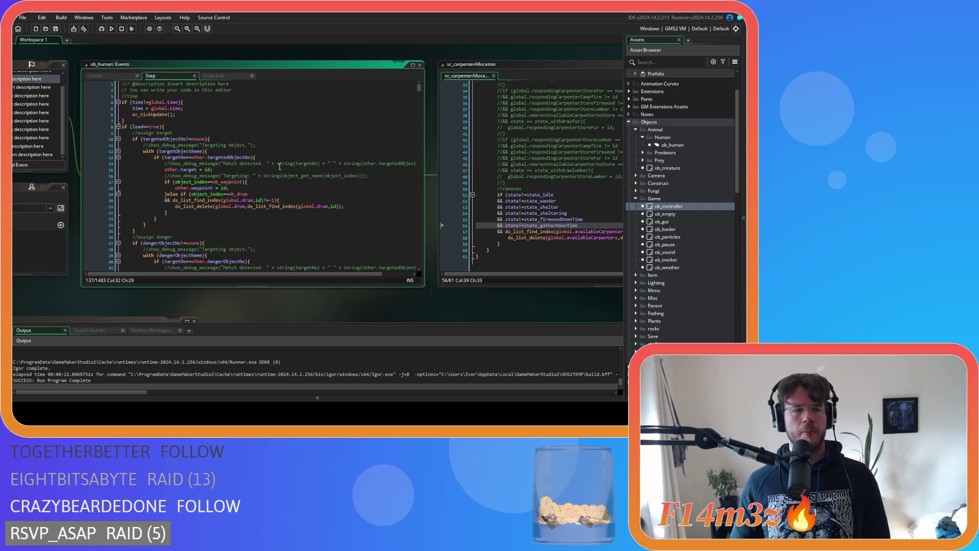
scroll(279, 167, down, 4)
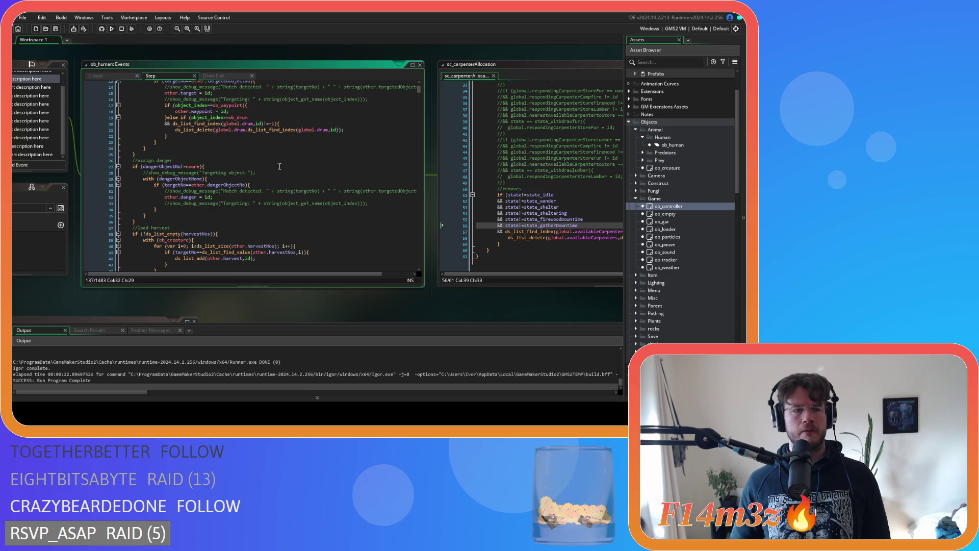
scroll(280, 166, down, 13)
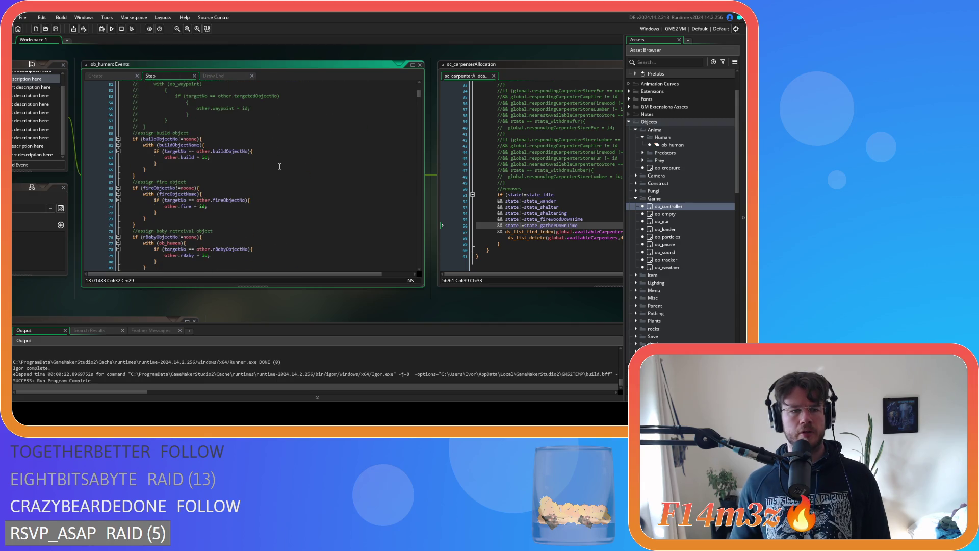
scroll(279, 166, down, 5)
mouse_move(169, 89)
mouse_down()
mouse_move(153, 163)
mouse_move(134, 182)
mouse_up()
scroll(283, 234, down, 10)
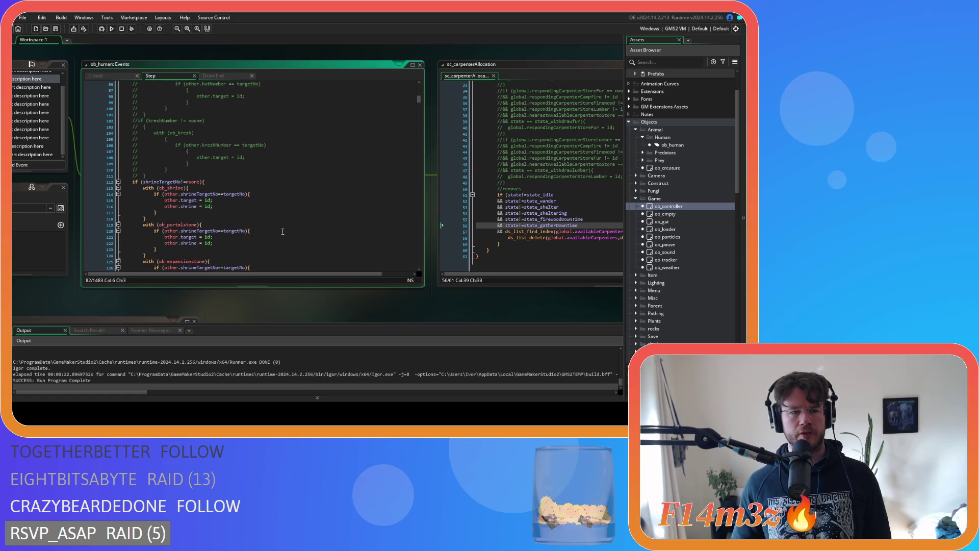
scroll(283, 231, down, 4)
click(290, 182)
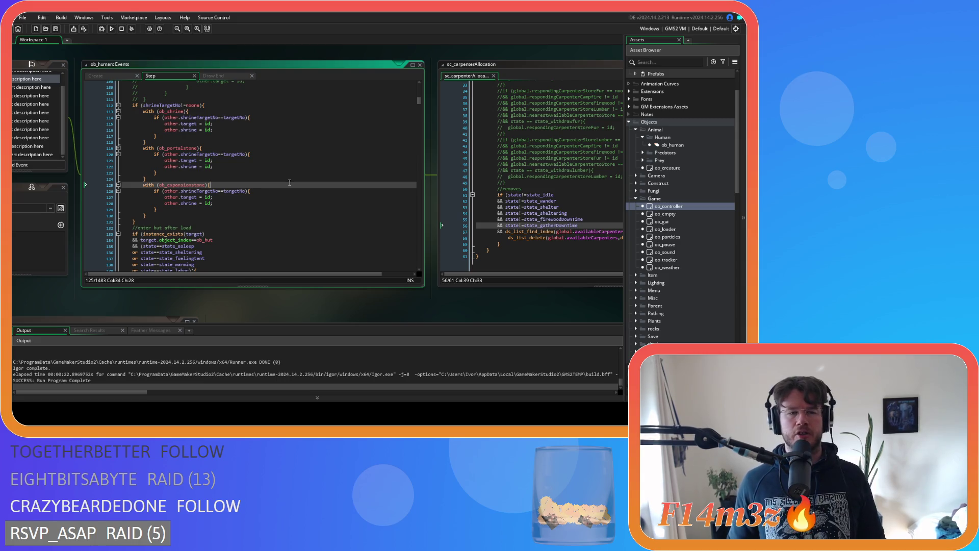
Return to ob_human's Create code and place the caret in state_idle's worshipper check
click(105, 77)
click(329, 190)
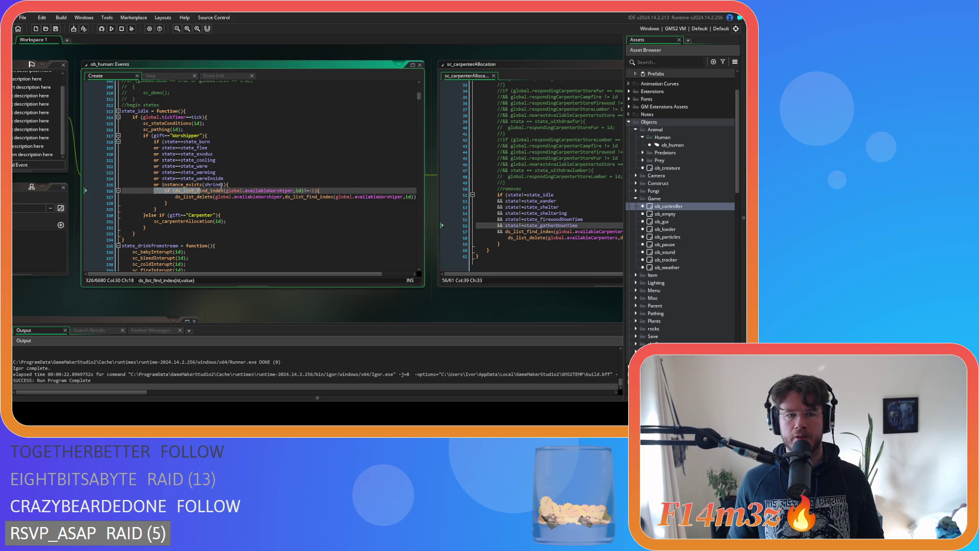
Replace instance_exists(shrine) with a state==state_shrine condition in the worshipper check
click(165, 185)
drag(164, 187, 224, 185)
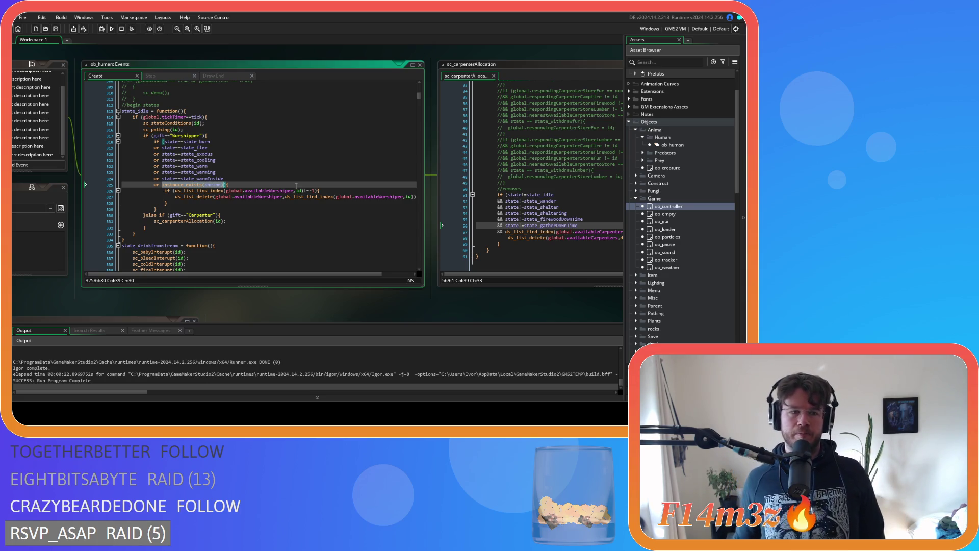
drag(229, 178, 161, 181)
key(ctrl+c)
mouse_move(225, 185)
mouse_down()
mouse_move(163, 184)
mouse_move(223, 188)
mouse_up()
key(ctrl+v)
text(shrine)
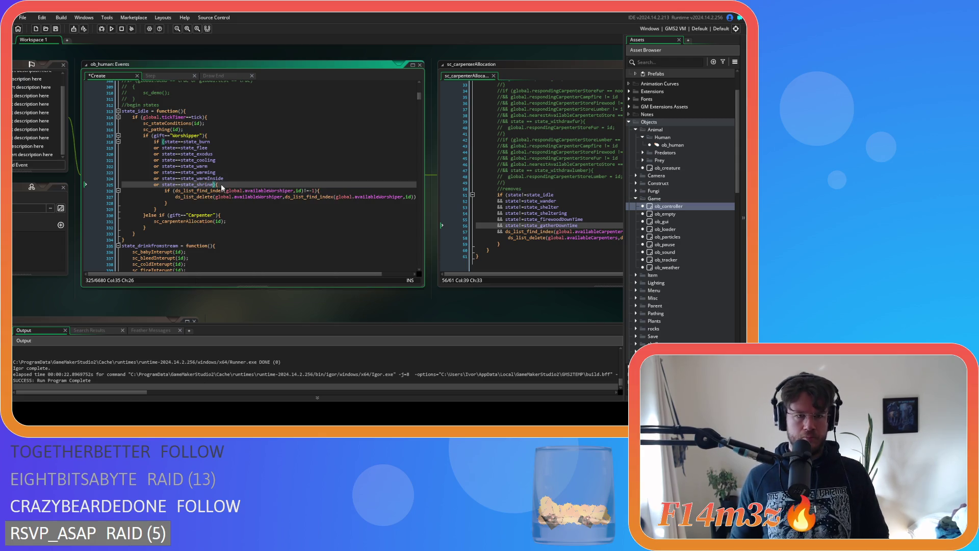
key(Return)
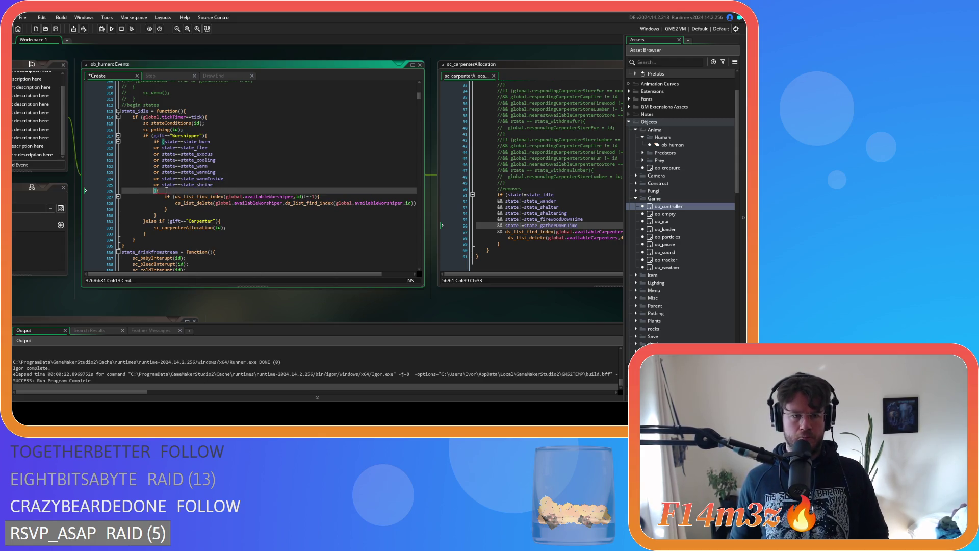
Add a state==state_unlock condition on a new line and save the Create event
drag(155, 184, 219, 185)
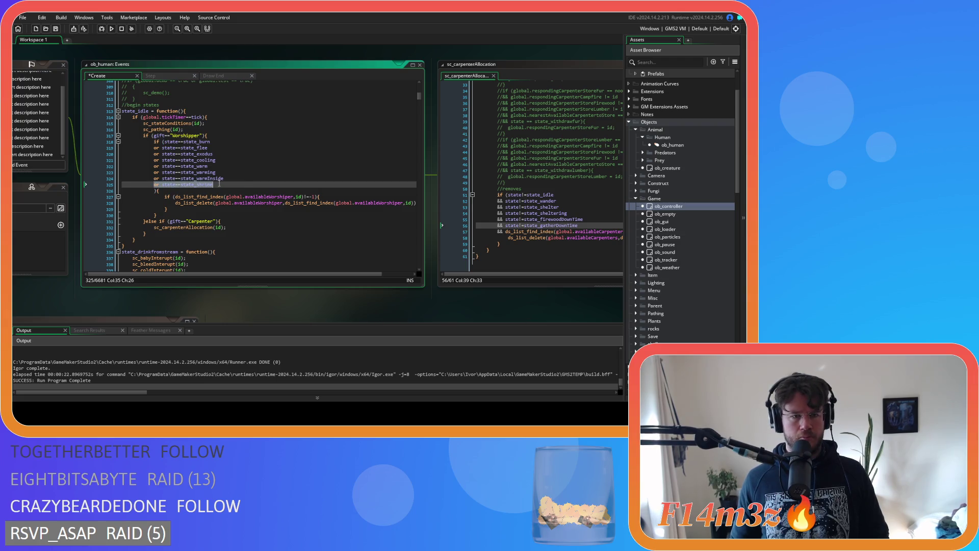
key(ctrl+c)
click(150, 189)
key(ctrl+v)
click(201, 191)
key(BackSpace)
key(BackSpace)
key(BackSpace)
key(Delete)
key(Delete)
key(Delete)
text(unlock)
key(ctrl+s)
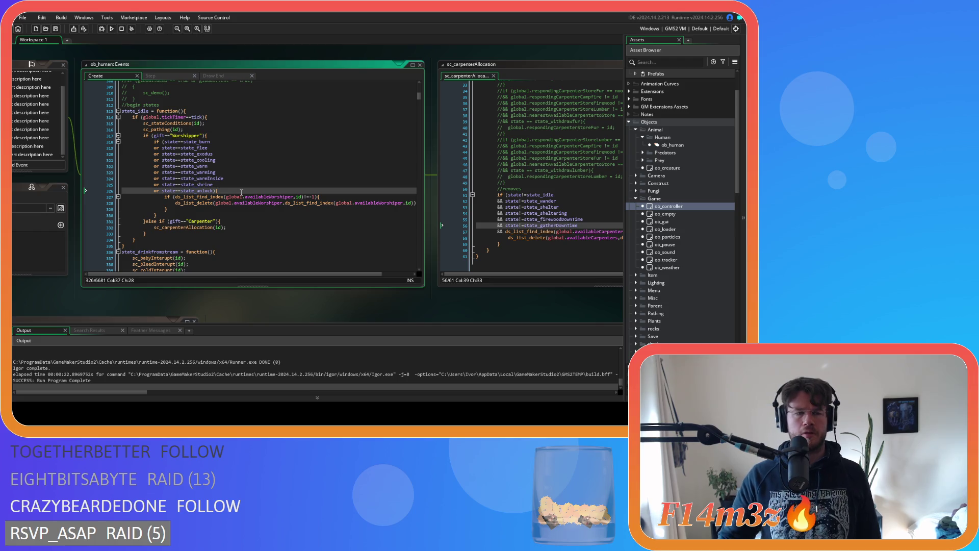
Pan to the sc_repairInterupt script and expand the Save folder in the Asset Browser
mouse_move(375, 304)
mouse_down()
mouse_move(479, 204)
mouse_move(598, 164)
mouse_move(642, 64)
mouse_move(586, 64)
mouse_up()
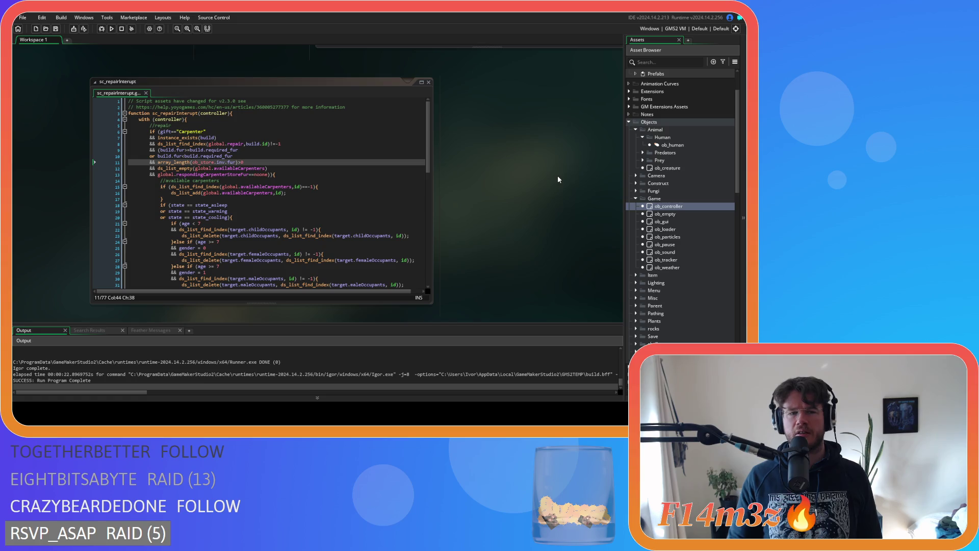
scroll(593, 153, down, 1)
scroll(654, 221, down, 1)
scroll(654, 221, down, 1)
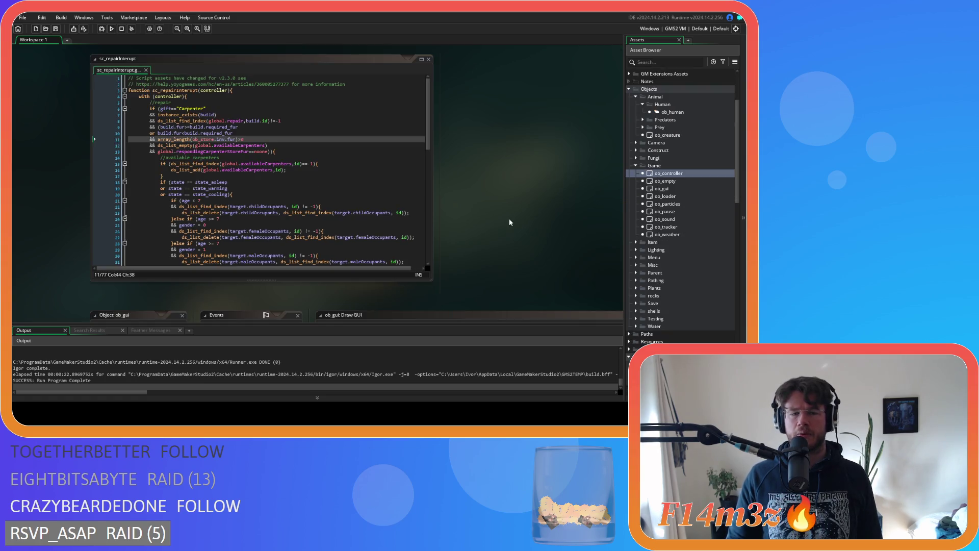
scroll(509, 218, down, 10)
scroll(306, 235, up, 11)
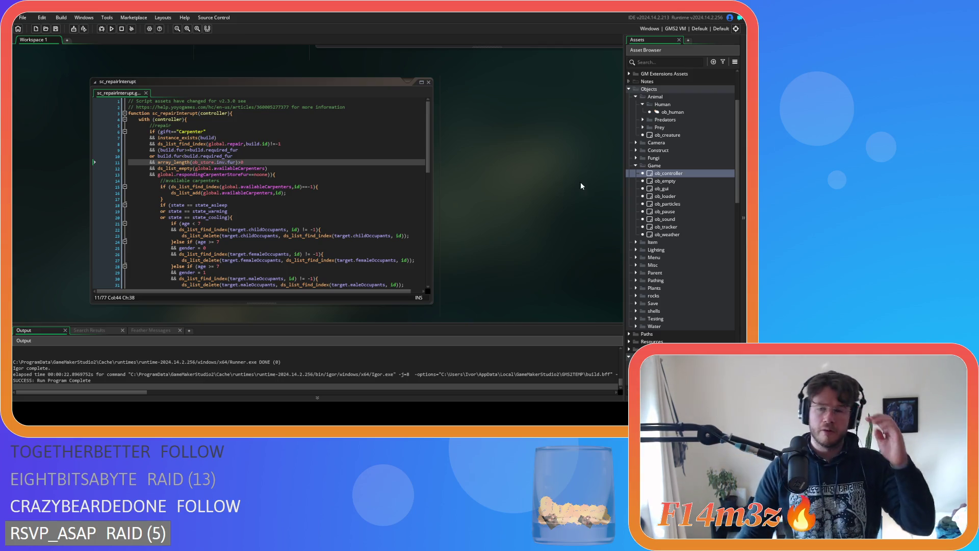
scroll(671, 199, down, 15)
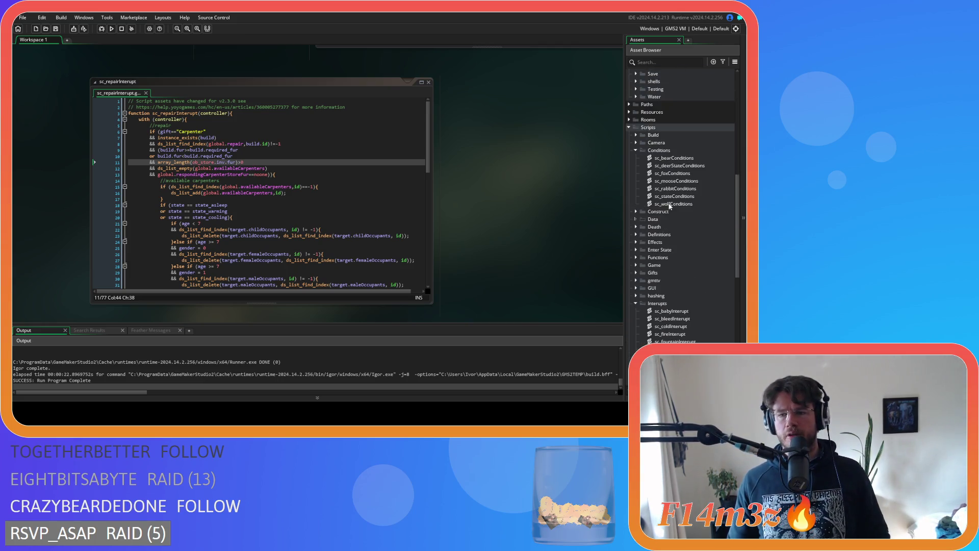
scroll(669, 206, down, 2)
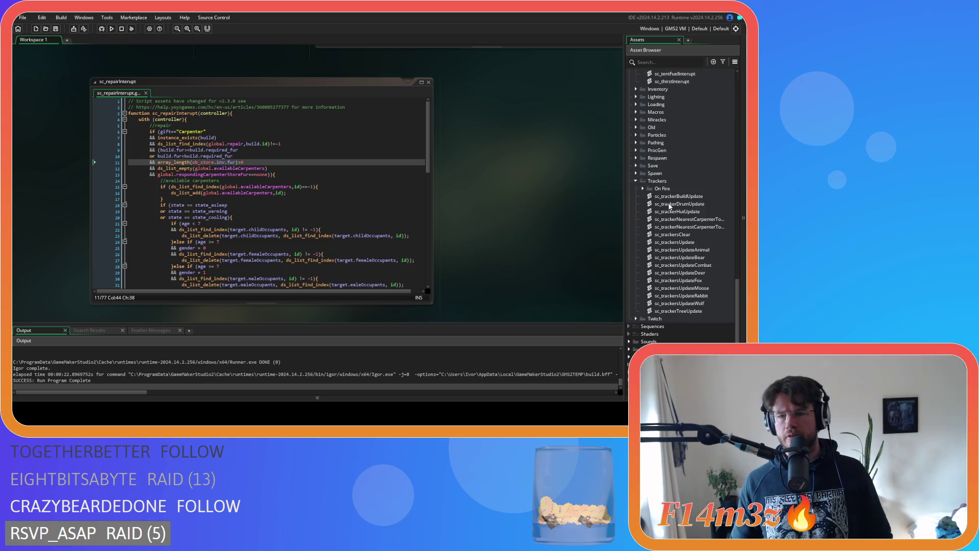
click(636, 165)
scroll(714, 240, down, 4)
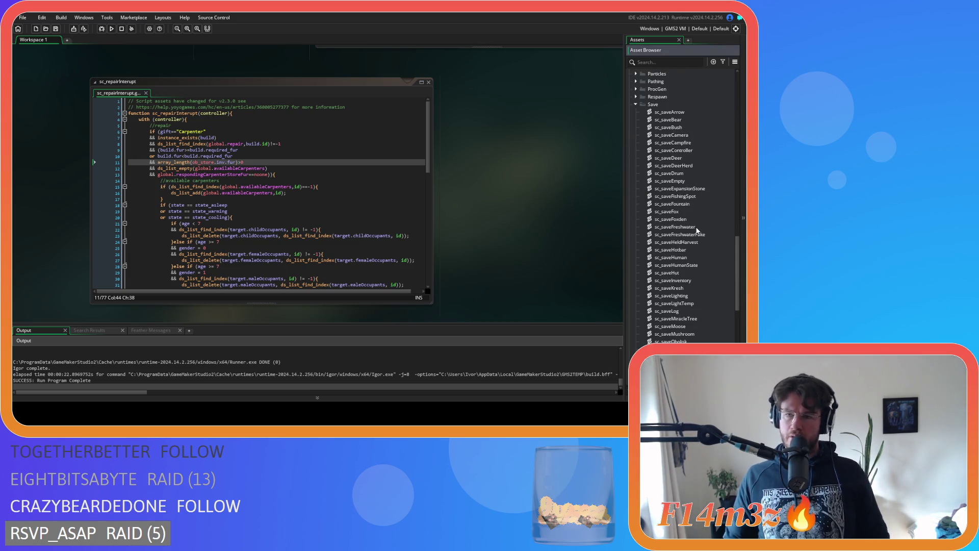
Open sc_saveHuman and jump from its availability check to sc_loadAvailable
double_click(688, 258)
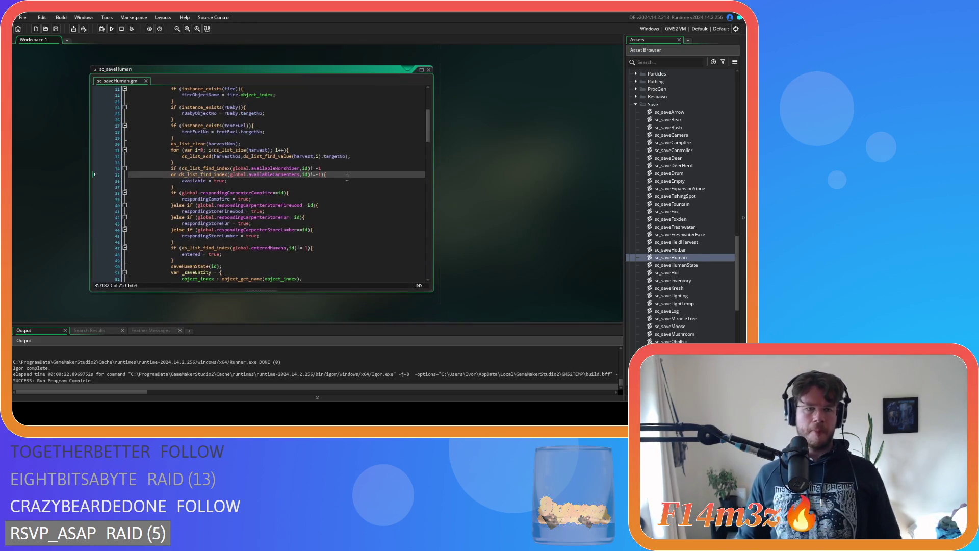
click(298, 186)
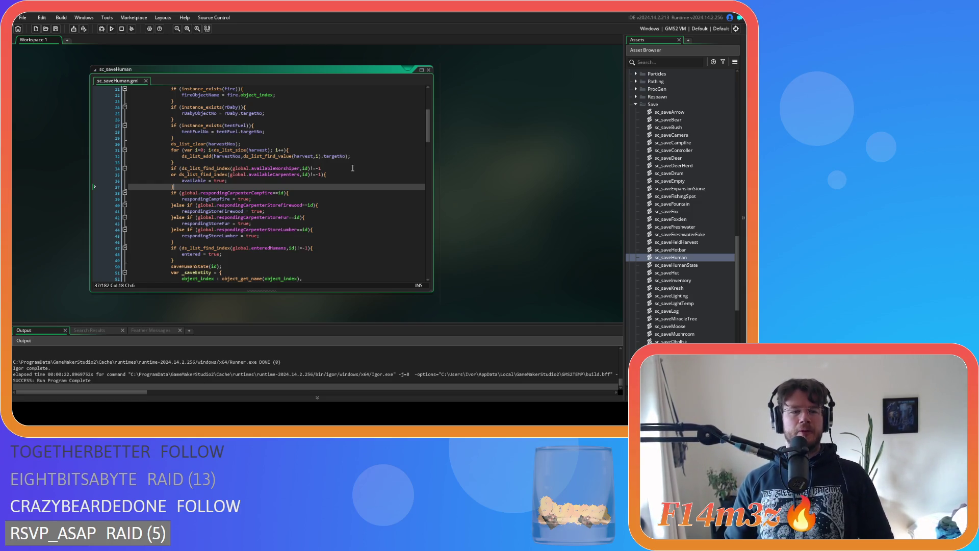
key(alt+Left)
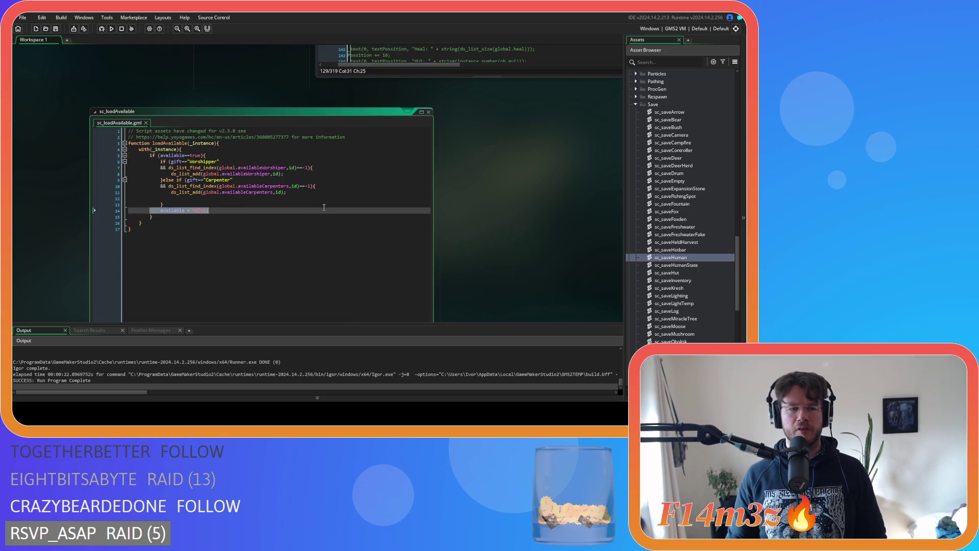
Check sc_loadAvailable's available==true line, then scroll back to sc_saveHuman
click(219, 155)
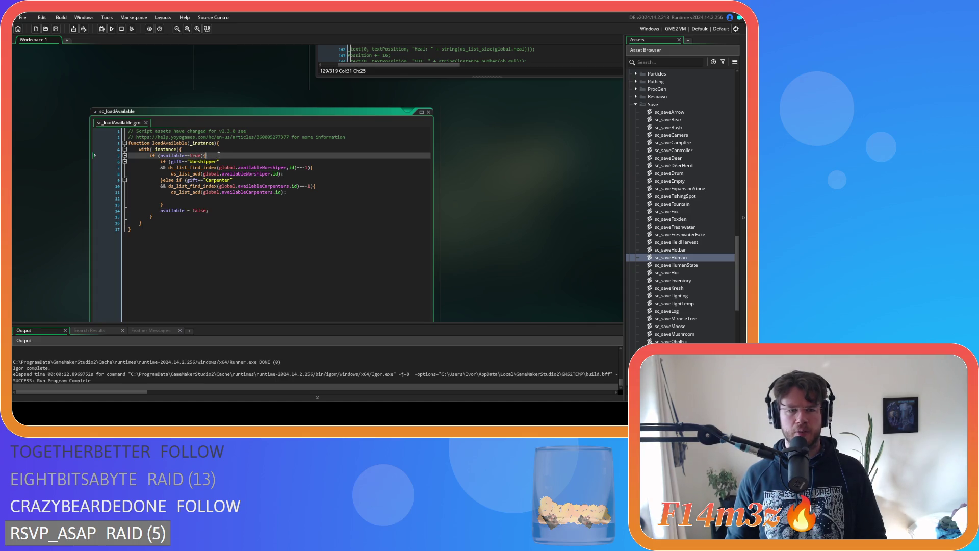
scroll(537, 191, down, 5)
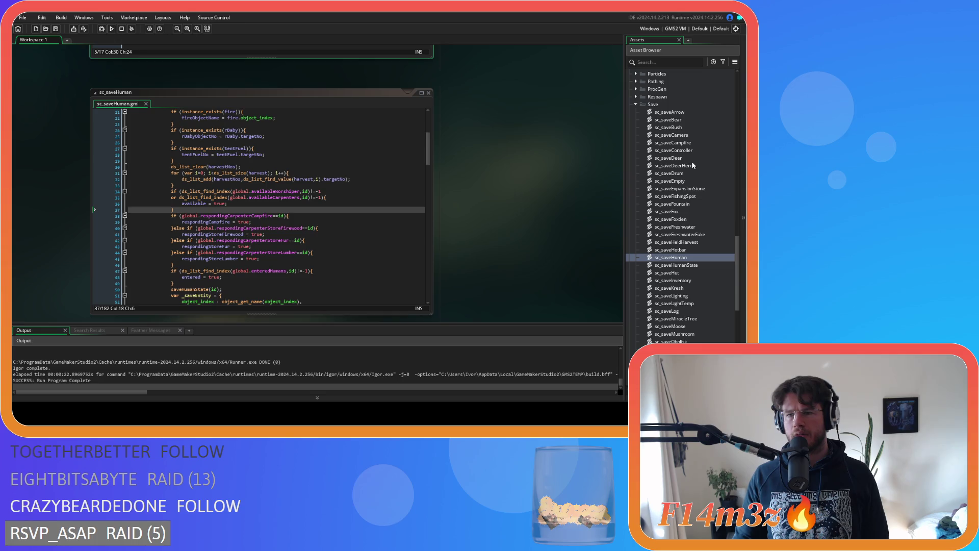
Open sc_loadRabbitStates from the Loading folder and close it again
scroll(699, 148, down, 3)
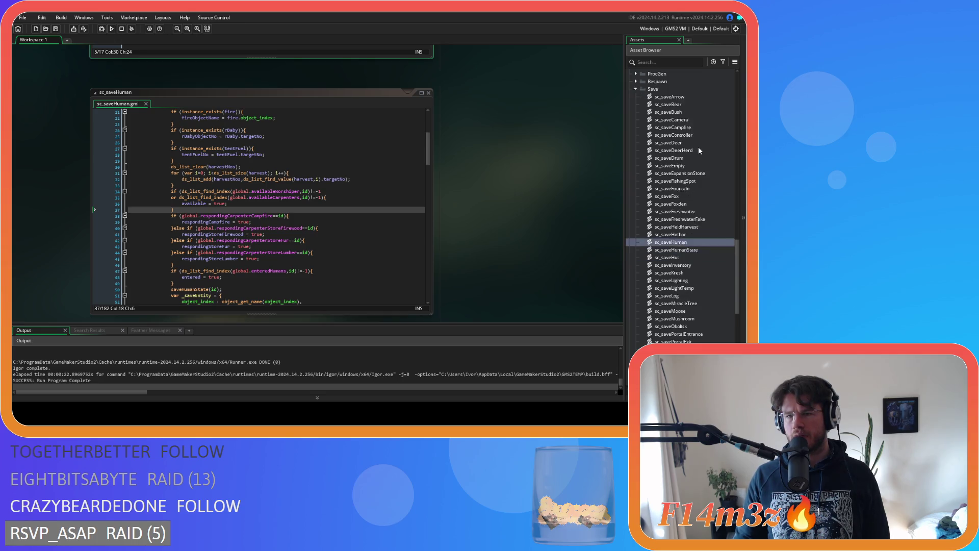
scroll(699, 146, up, 15)
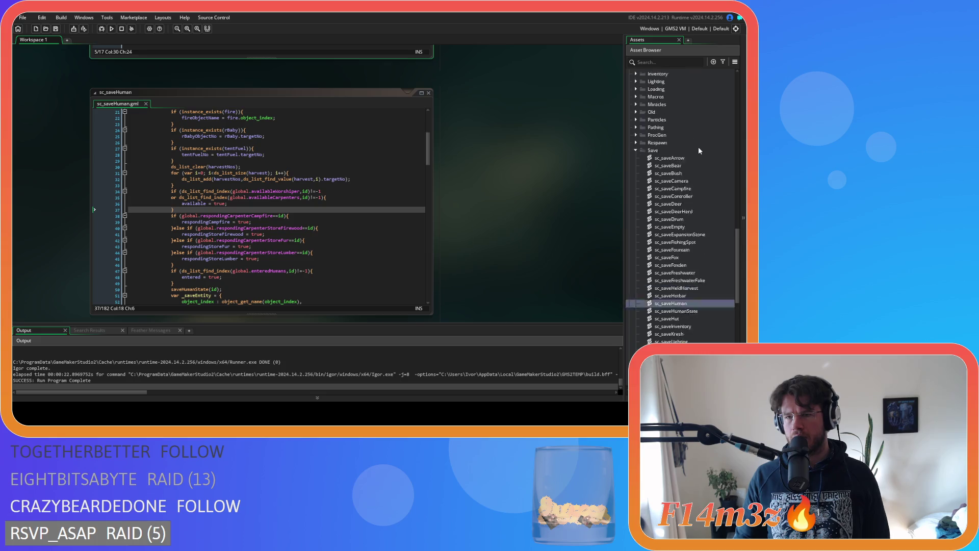
click(639, 194)
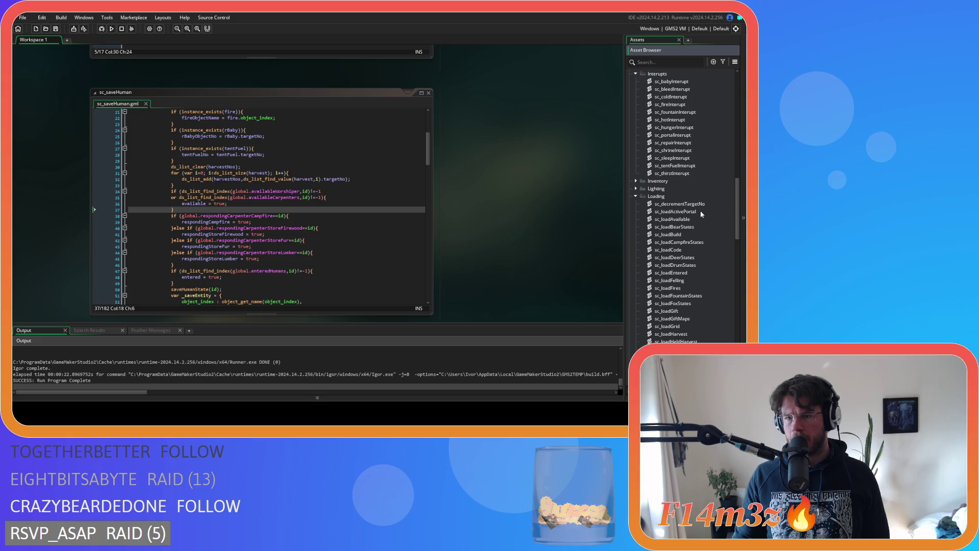
scroll(701, 213, down, 5)
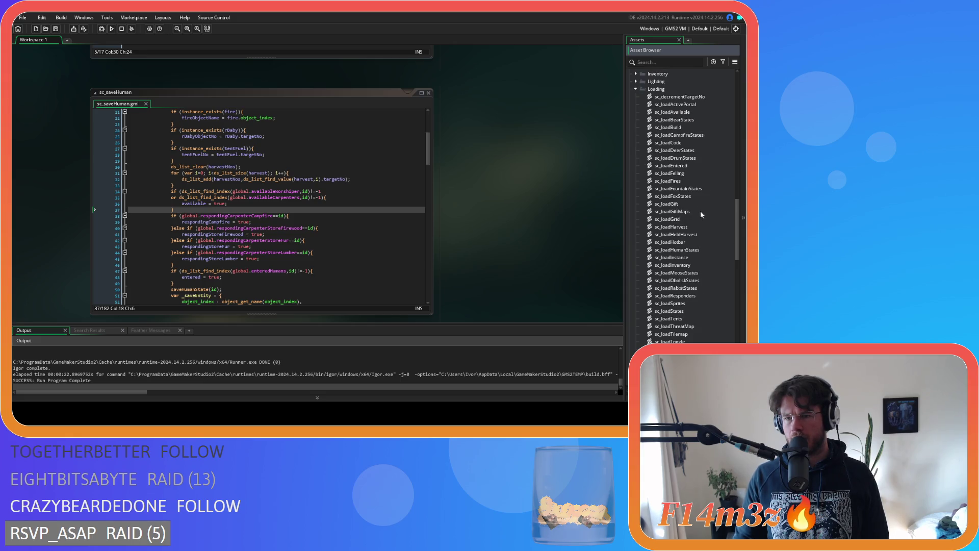
scroll(701, 215, down, 2)
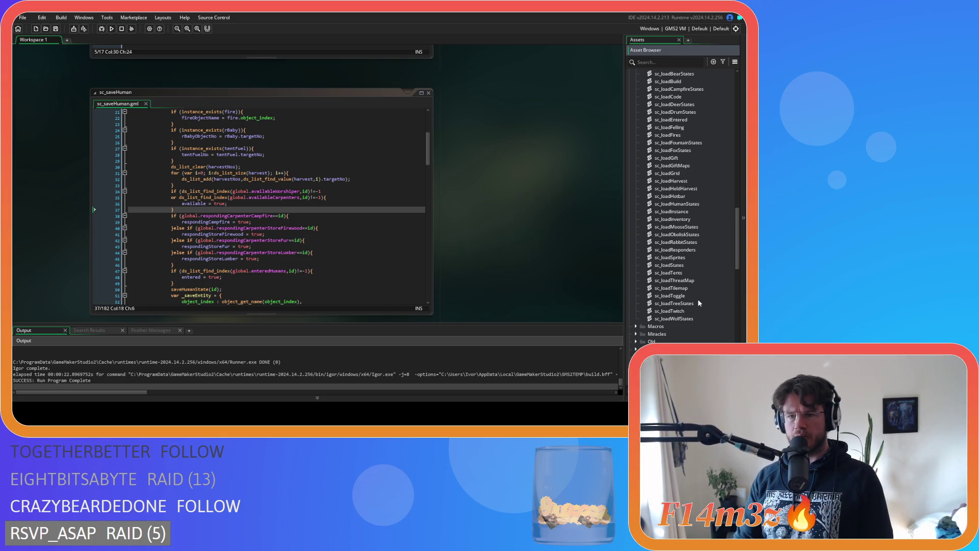
double_click(698, 243)
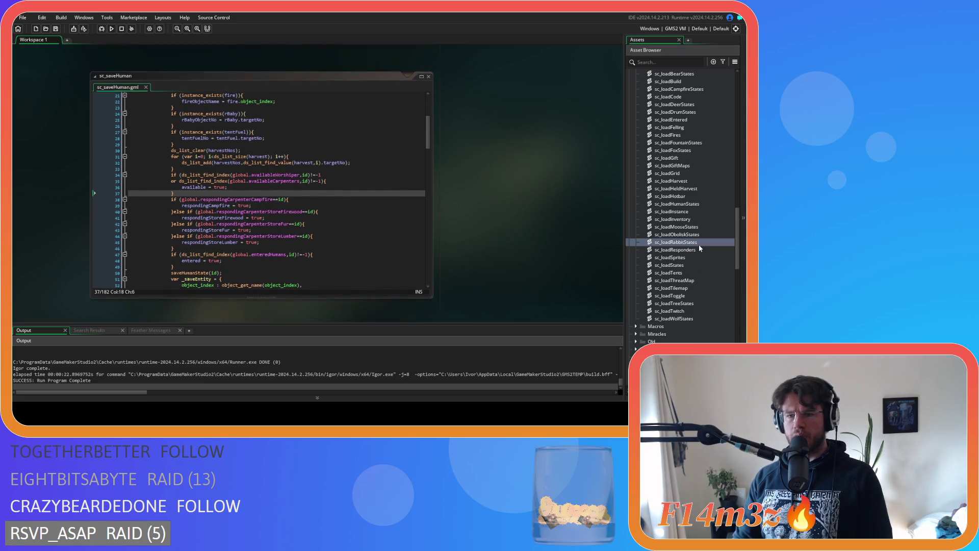
click(428, 70)
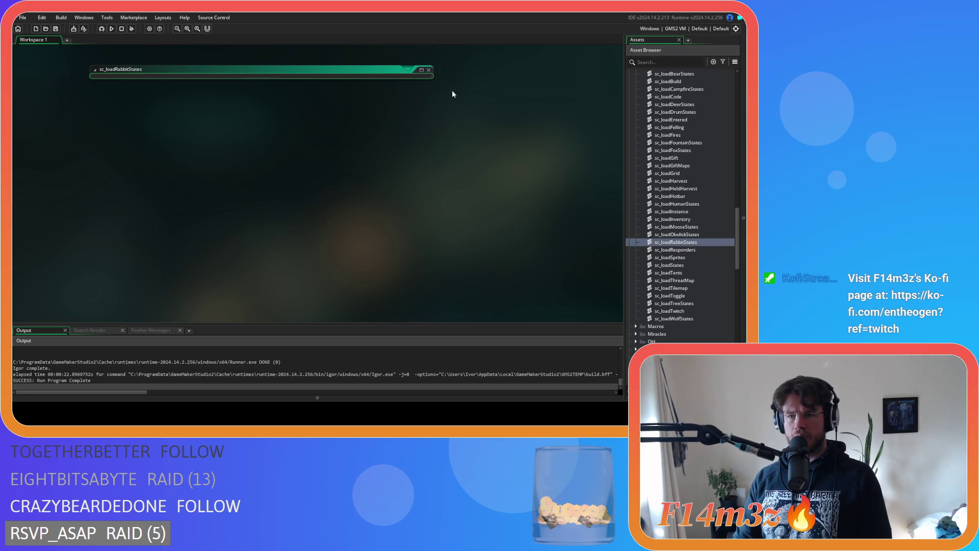
Review sc_loadResponders' responder resets, close it, and return to sc_saveHuman's responder checks
double_click(693, 250)
click(205, 185)
click(210, 182)
click(225, 153)
click(213, 179)
click(157, 160)
drag(174, 138, 212, 137)
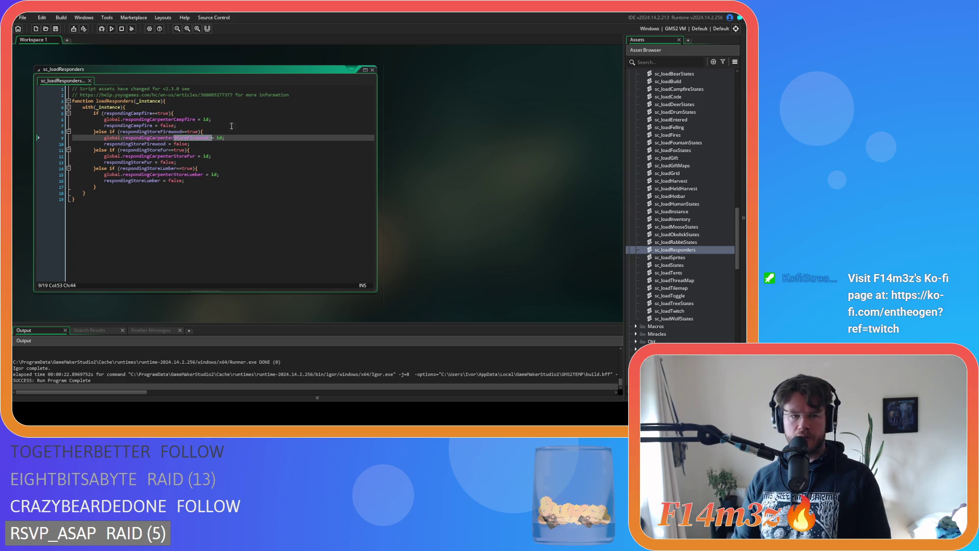
click(372, 69)
click(335, 214)
scroll(357, 220, down, 3)
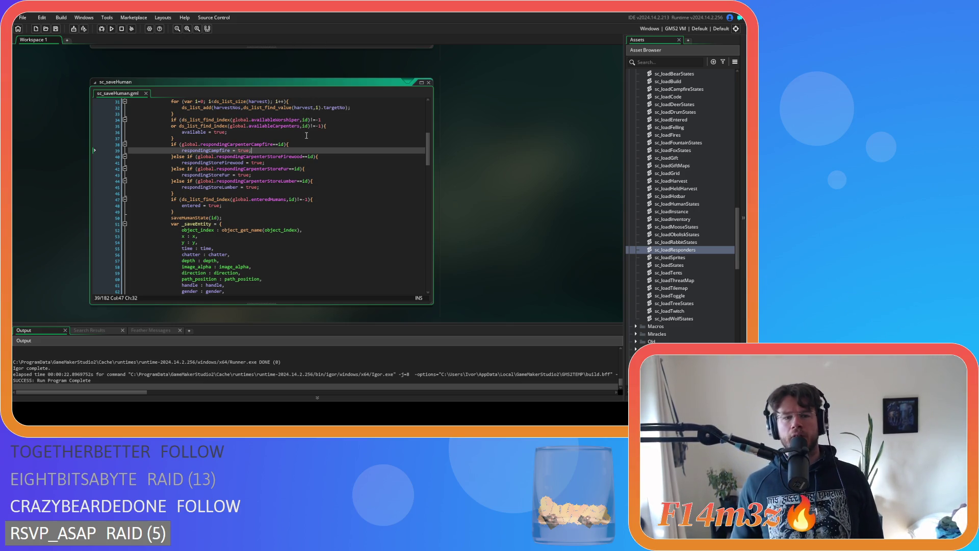
Check the brace matching line 47 in sc_saveHuman, then open sc_loadEntered
click(325, 199)
key(Left)
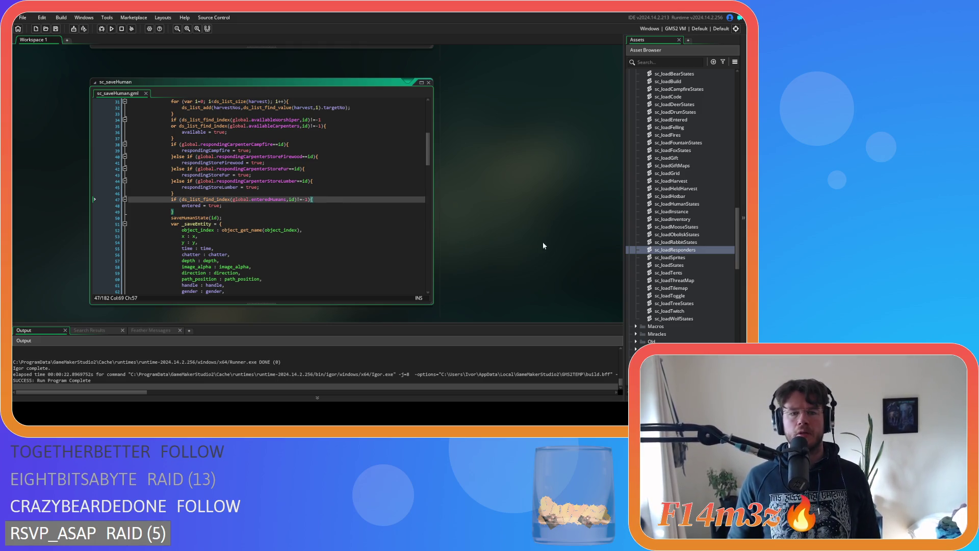
scroll(666, 249, up, 5)
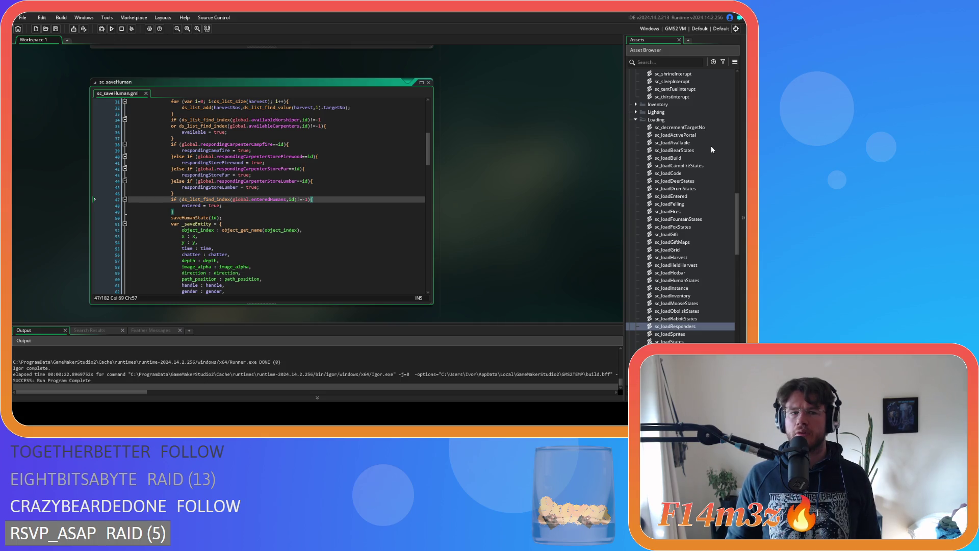
scroll(712, 150, down, 2)
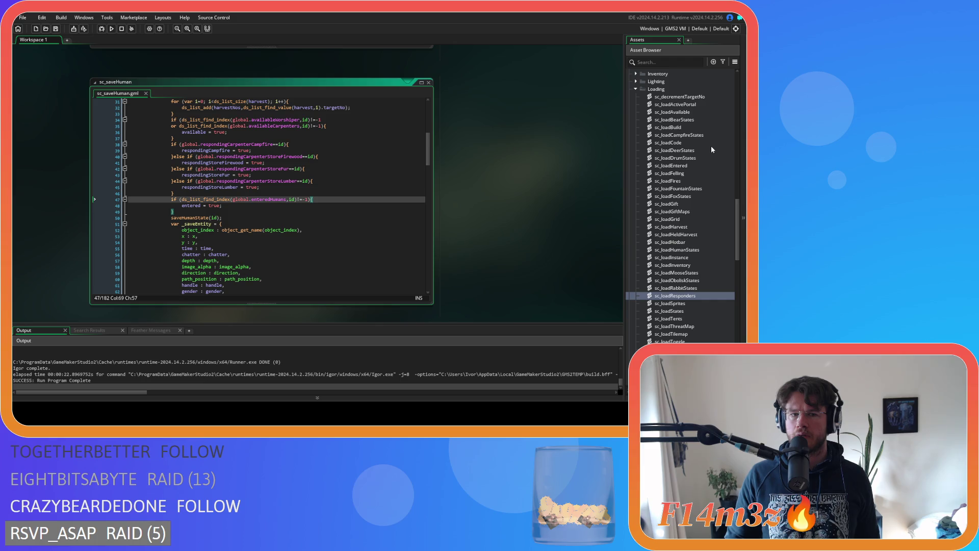
scroll(712, 149, down, 3)
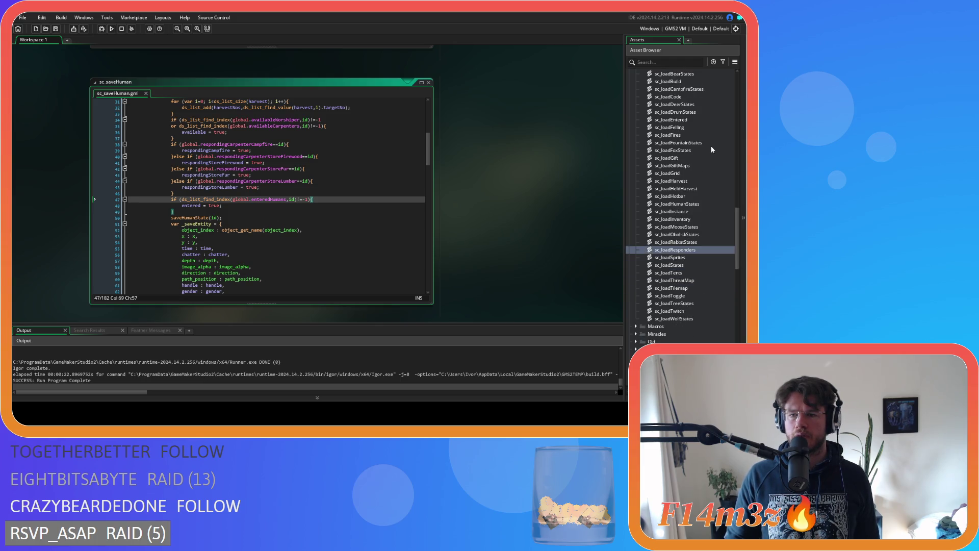
scroll(712, 149, up, 6)
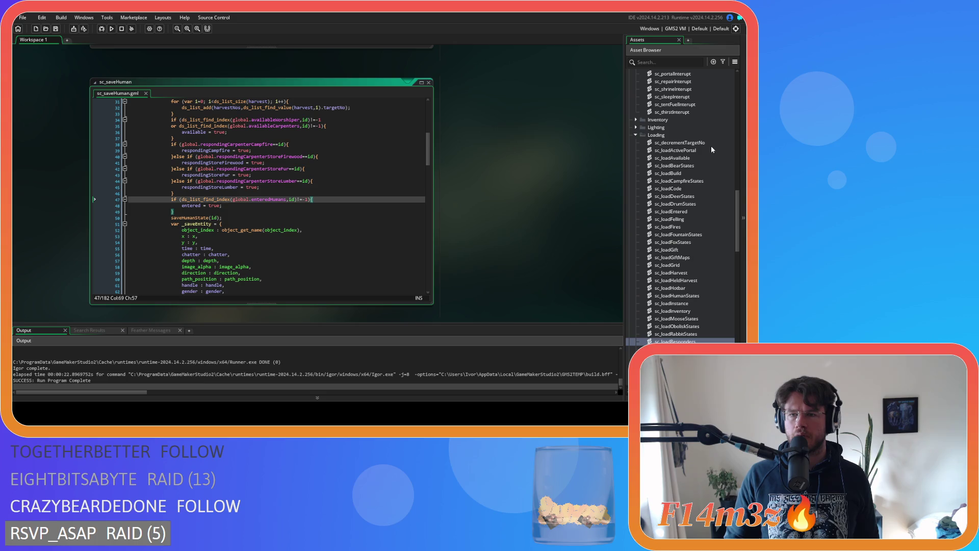
double_click(671, 211)
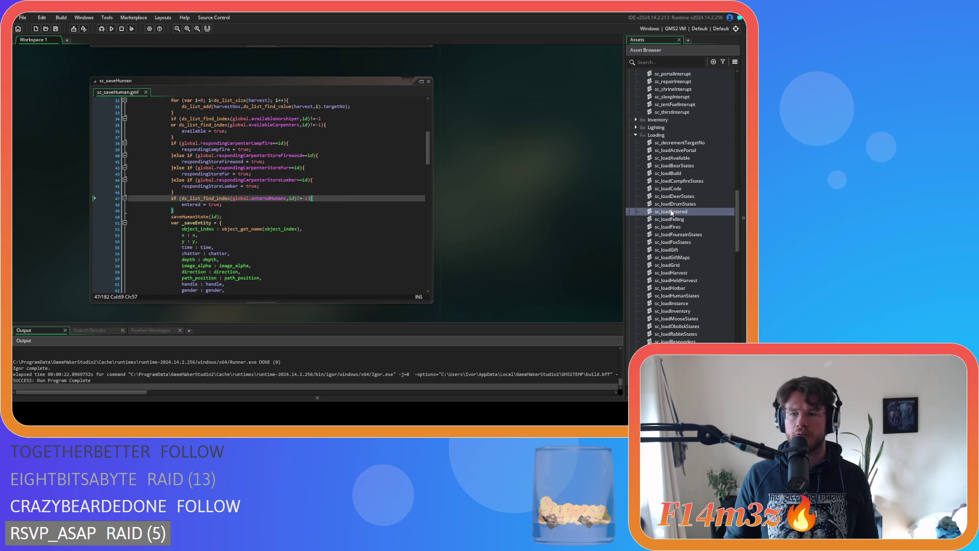
Add 'entered = false;' after line 8's closing brace in sc_loadEntered and save the script
click(299, 127)
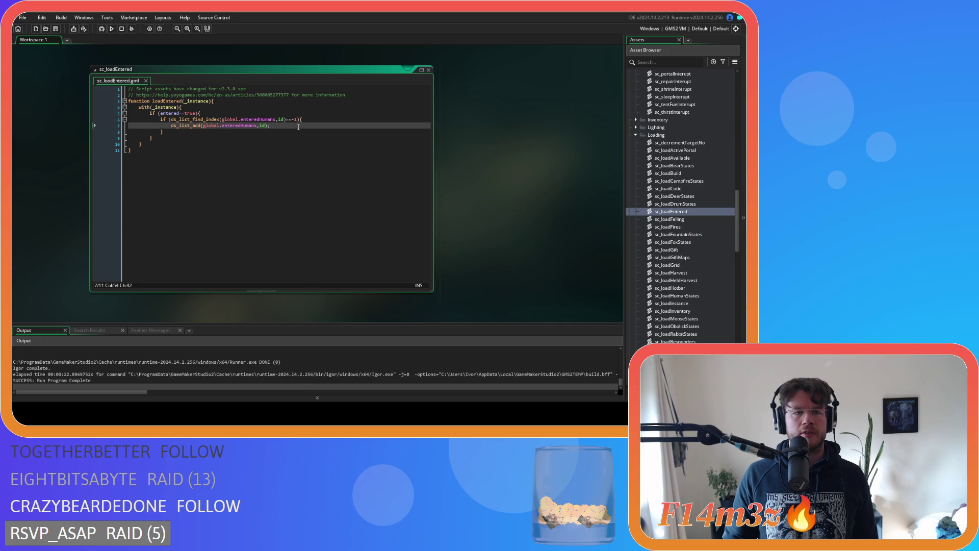
click(218, 138)
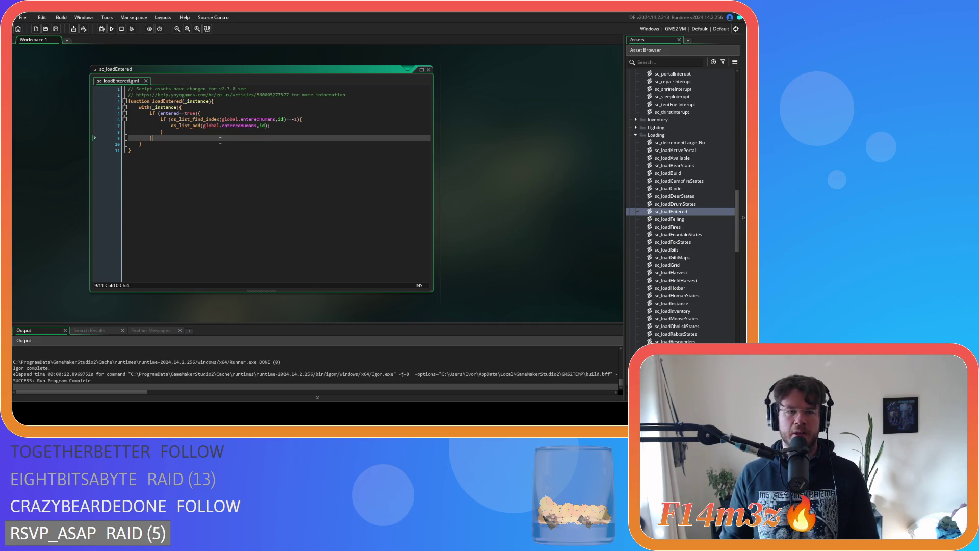
click(207, 133)
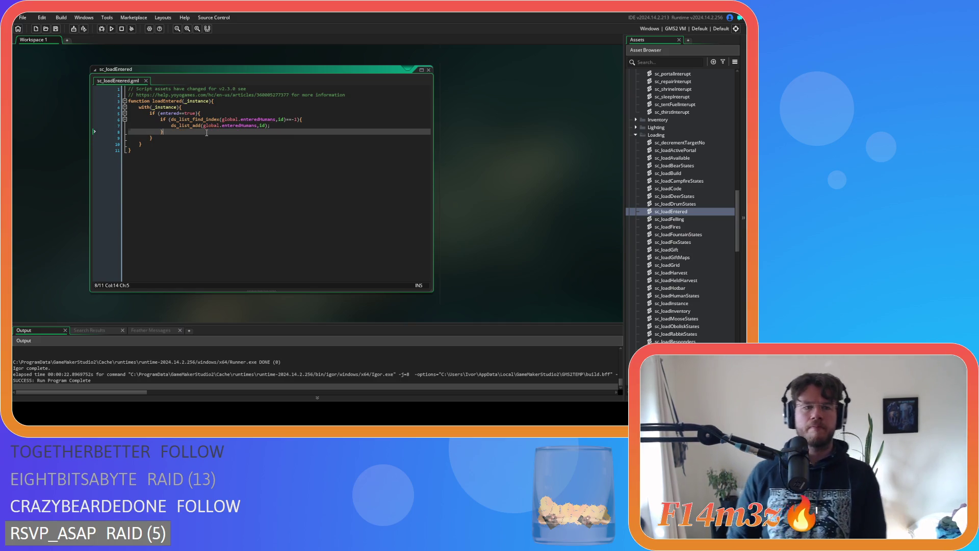
key(Return)
text(entered)
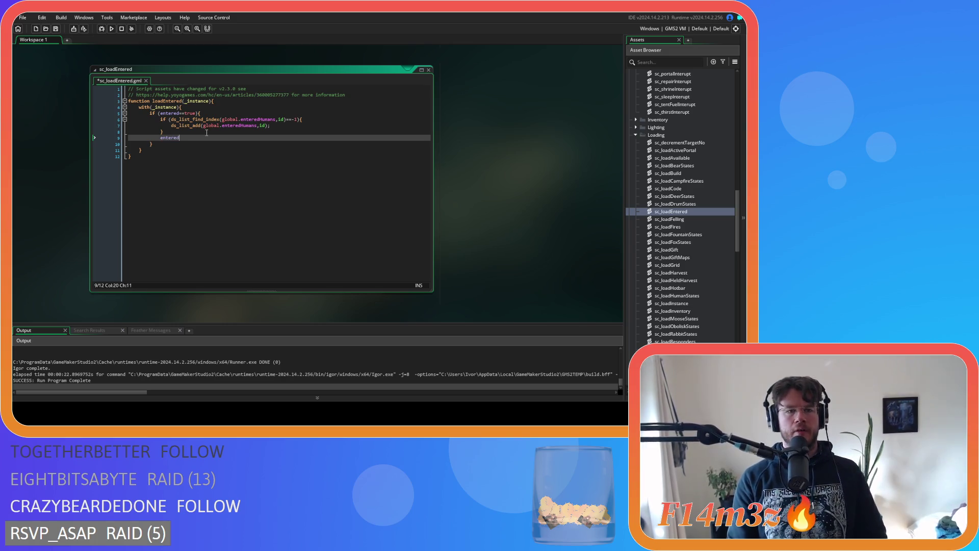
text( = false;)
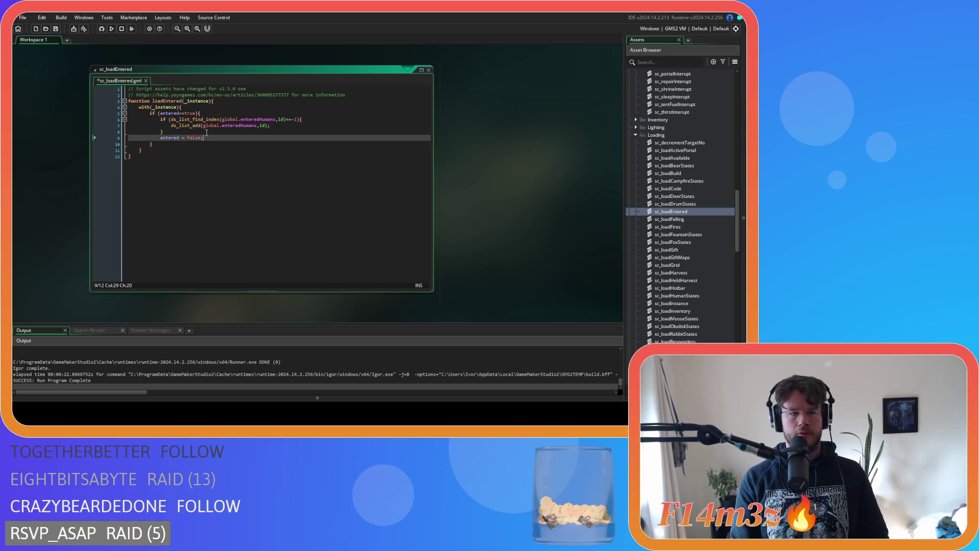
key(ctrl+s)
drag(204, 138, 163, 141)
scroll(485, 154, up, 5)
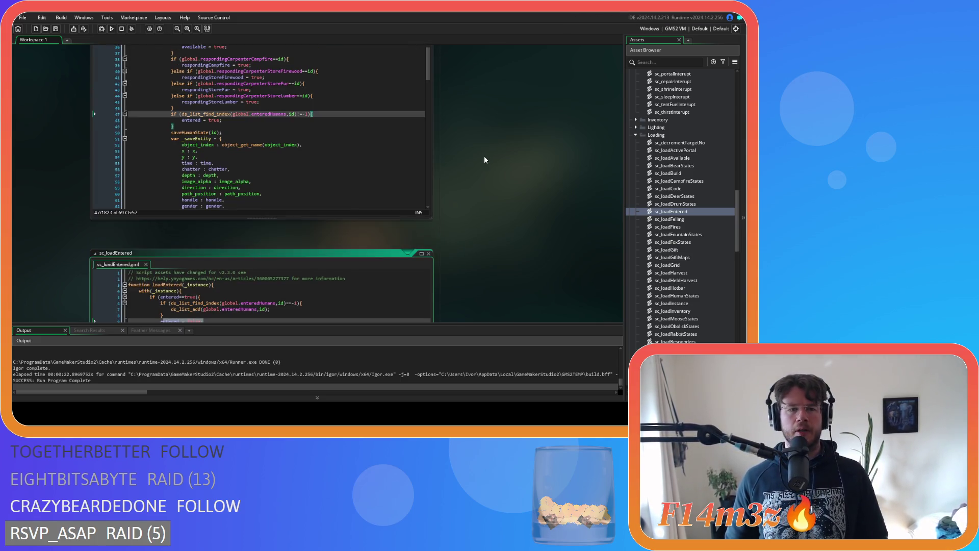
Review sc_saveHuman's availability checks around lines 31–37
click(298, 153)
scroll(297, 153, up, 10)
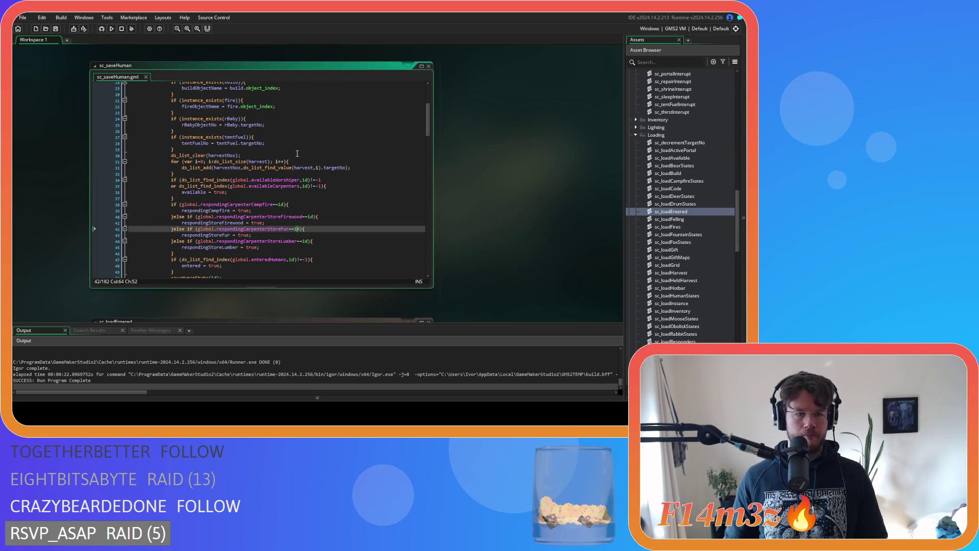
scroll(297, 153, down, 5)
click(333, 189)
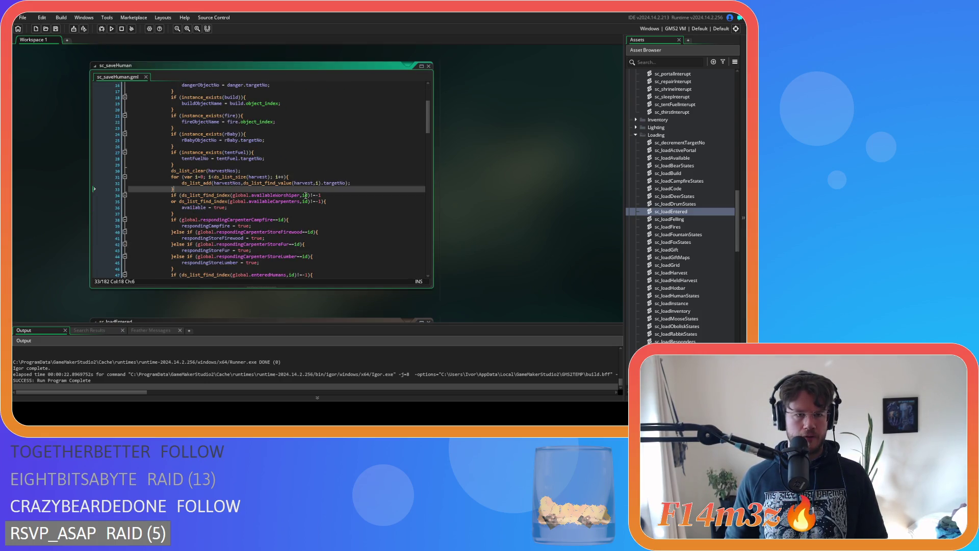
scroll(333, 174, down, 2)
key(Down)
key(Down)
key(Down)
click(334, 147)
Scroll the workspace down to the sc_loadAvailable and ob_gui Draw GUI code windows
scroll(358, 144, down, 3)
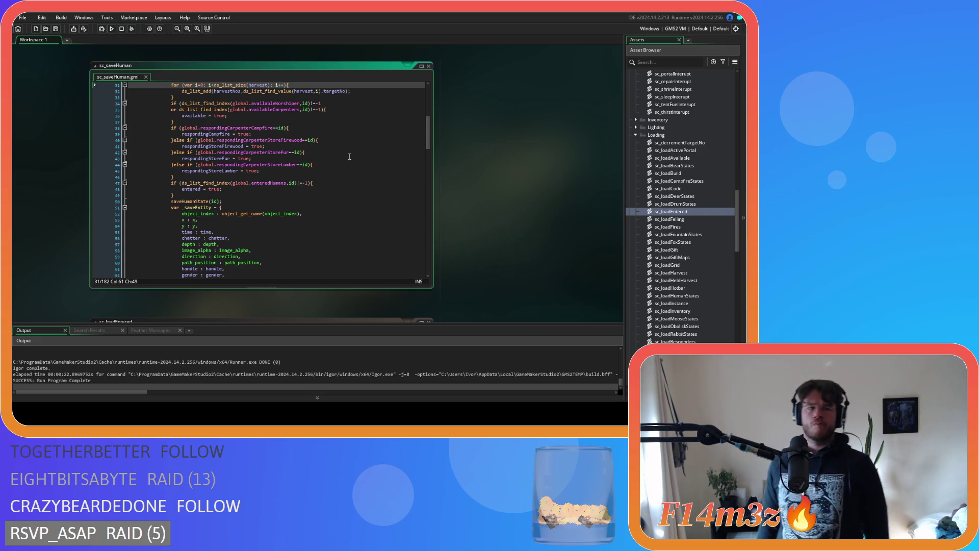
scroll(515, 182, down, 10)
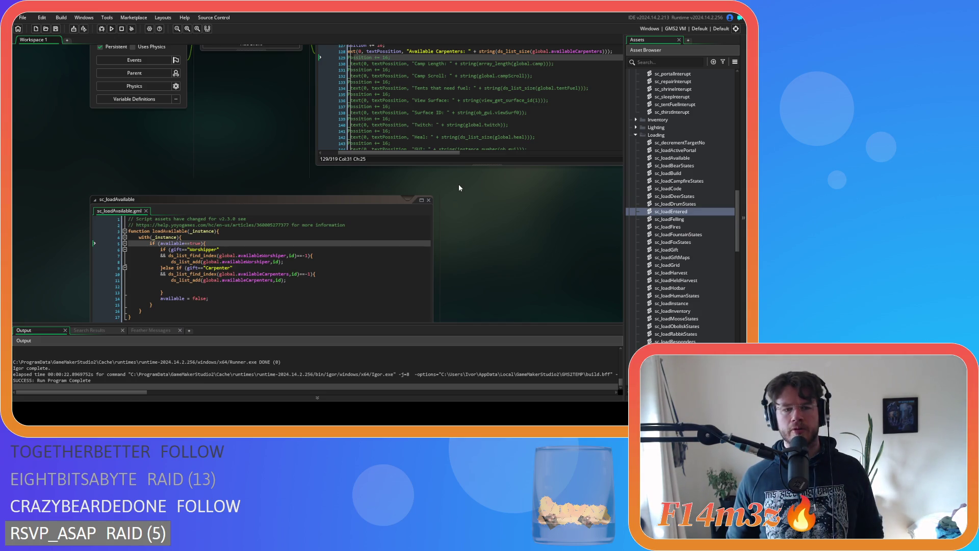
scroll(529, 229, up, 3)
Scroll the workspace to show sc_repairInterupt's Carpenter repair conditions
scroll(229, 186, up, 2)
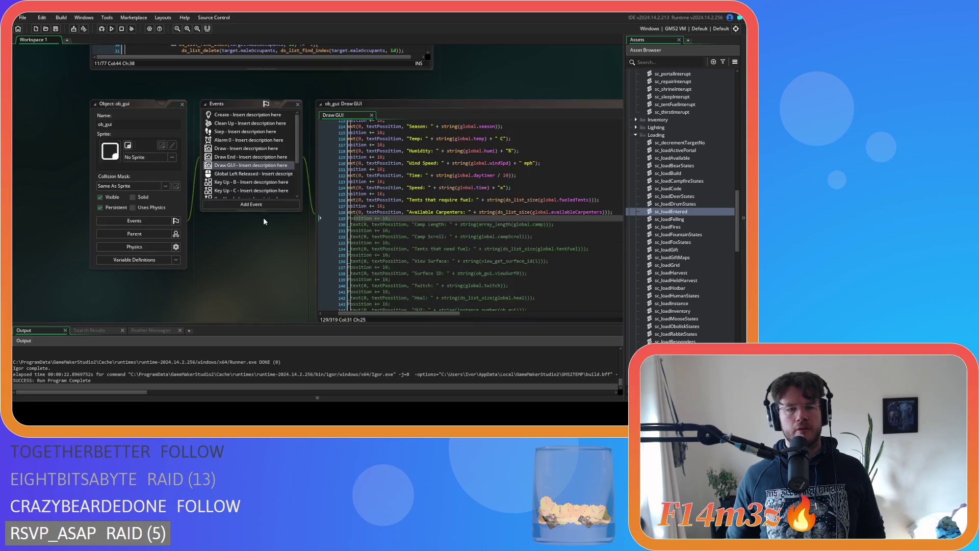
scroll(476, 102, up, 6)
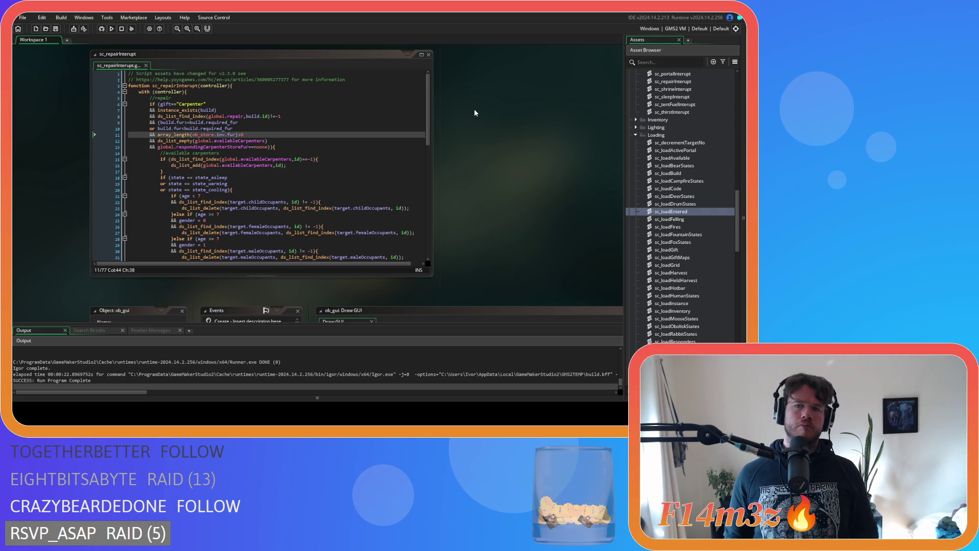
Open ob_human's event code and search for state_shelter
scroll(682, 190, up, 10)
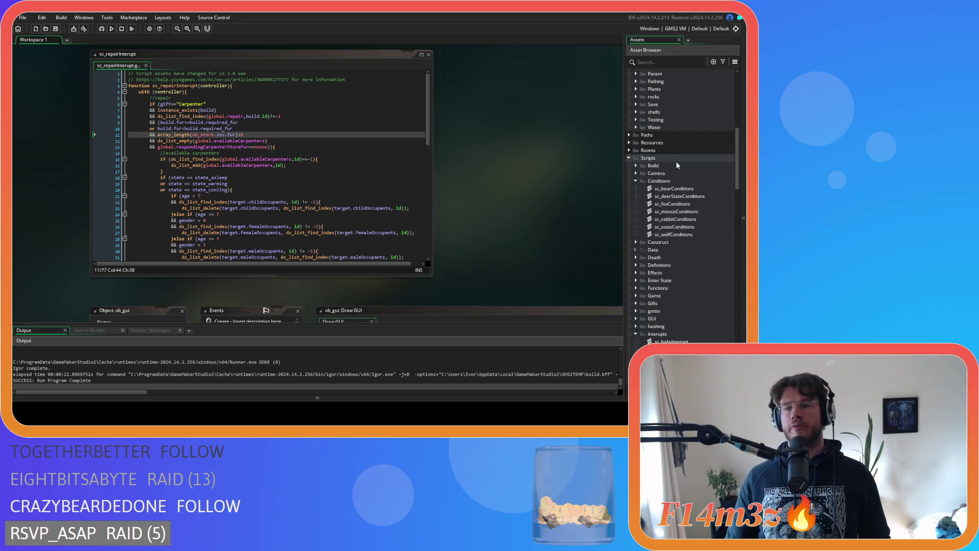
scroll(677, 173, up, 11)
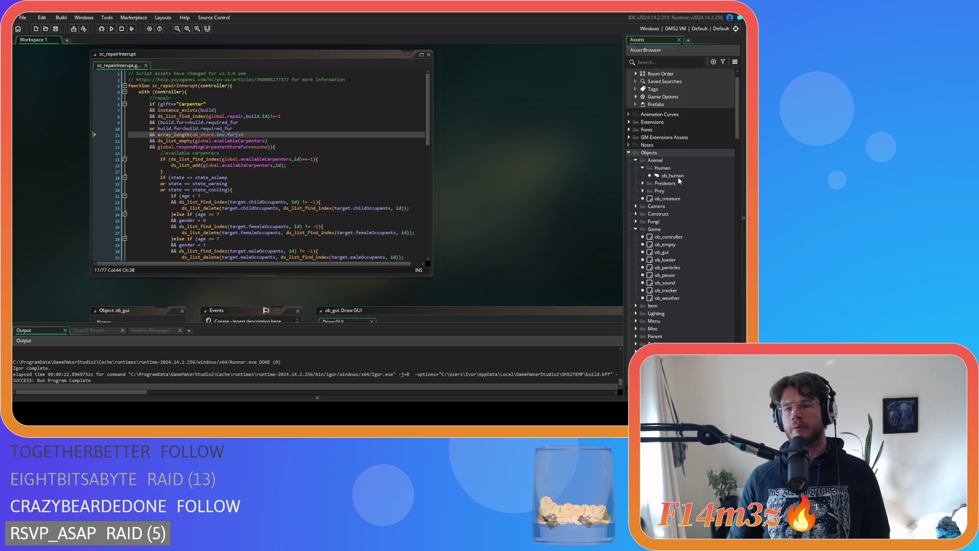
double_click(676, 176)
key(ctrl+f)
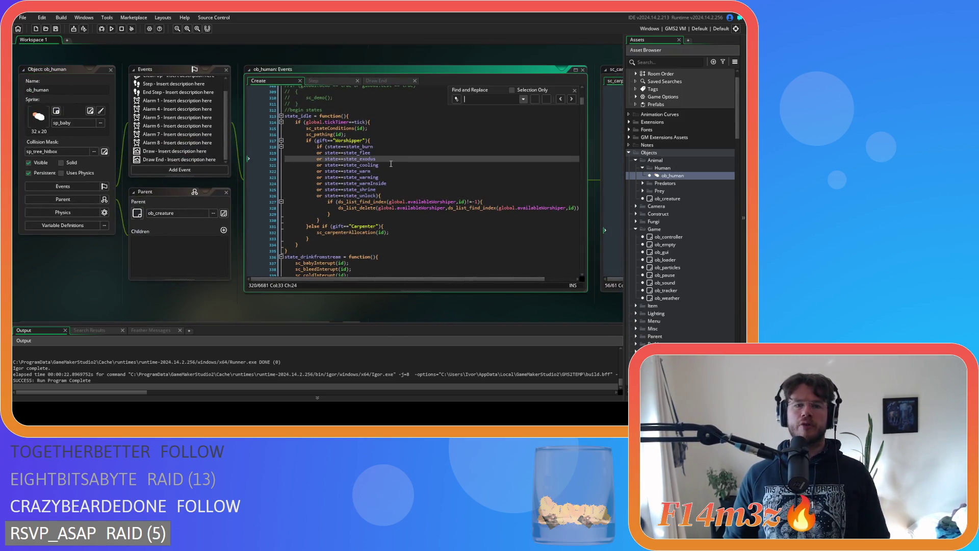
text(state)
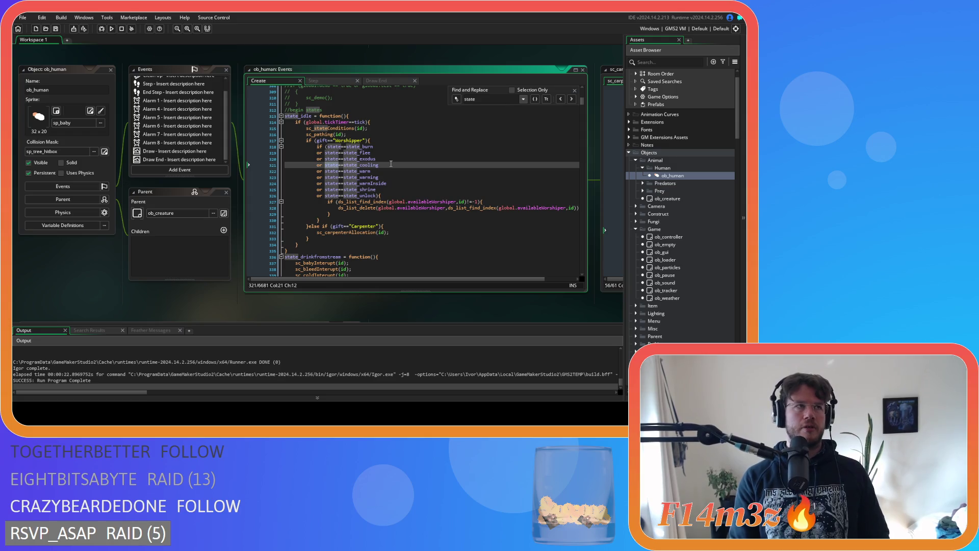
text(_she)
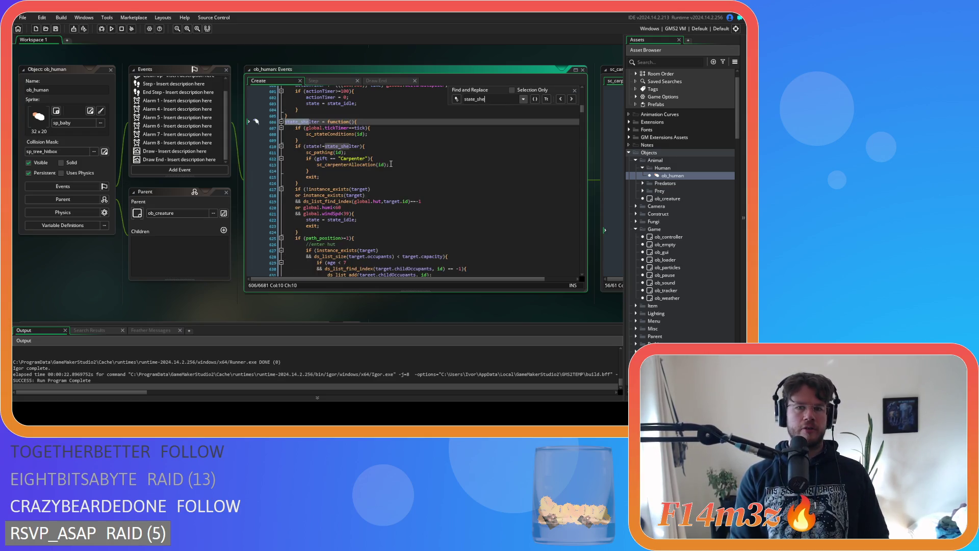
text(lter)
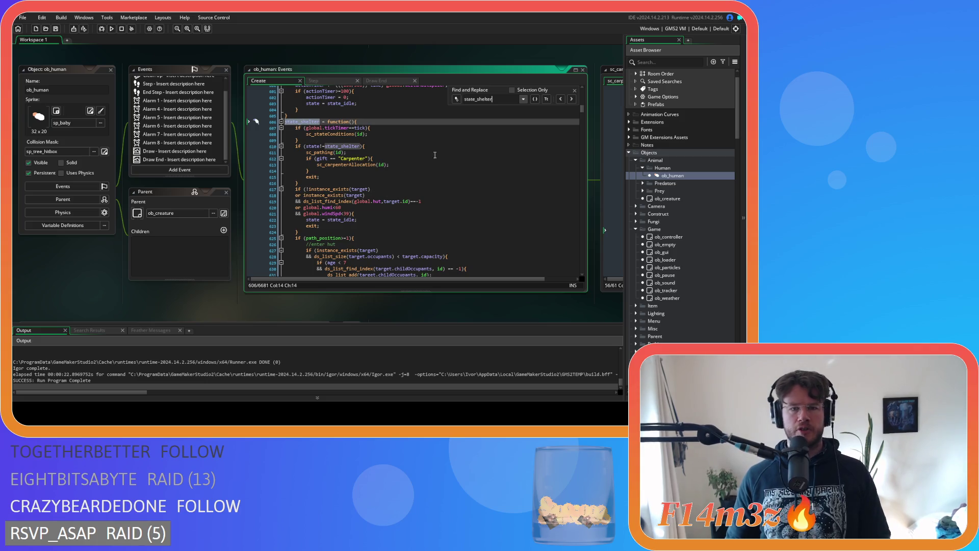
key(Escape)
Review the state_shelter exit check and state_sheltering function, then move to the Step event code
scroll(514, 150, down, 3)
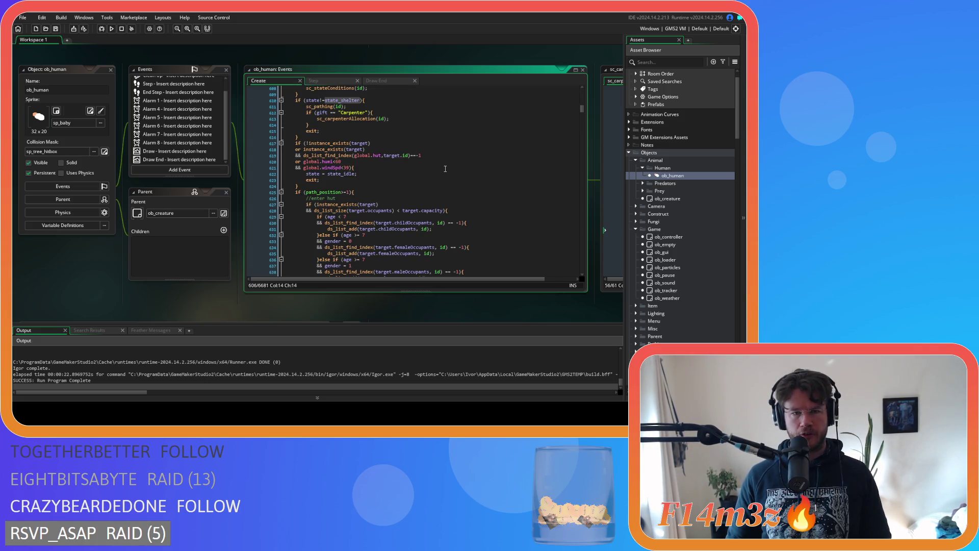
click(432, 180)
click(430, 183)
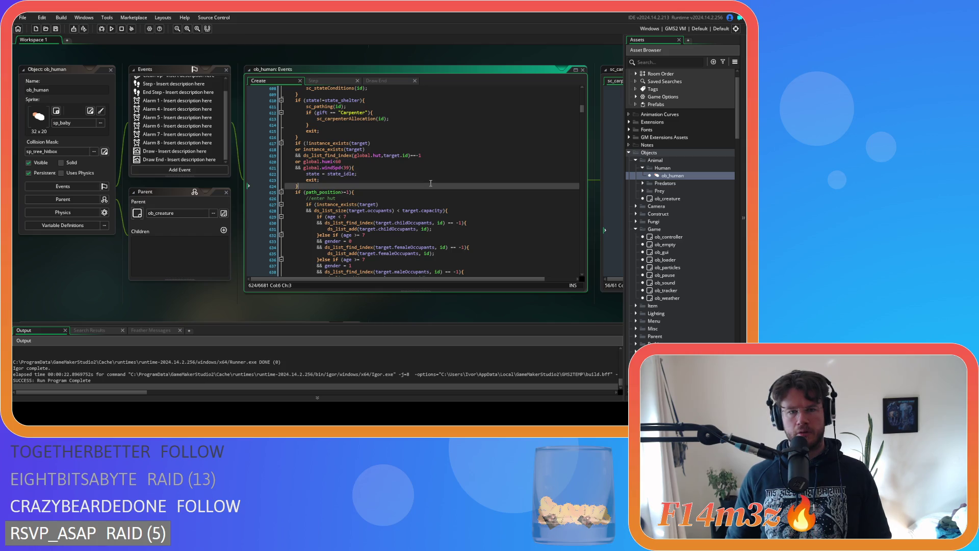
scroll(430, 183, down, 8)
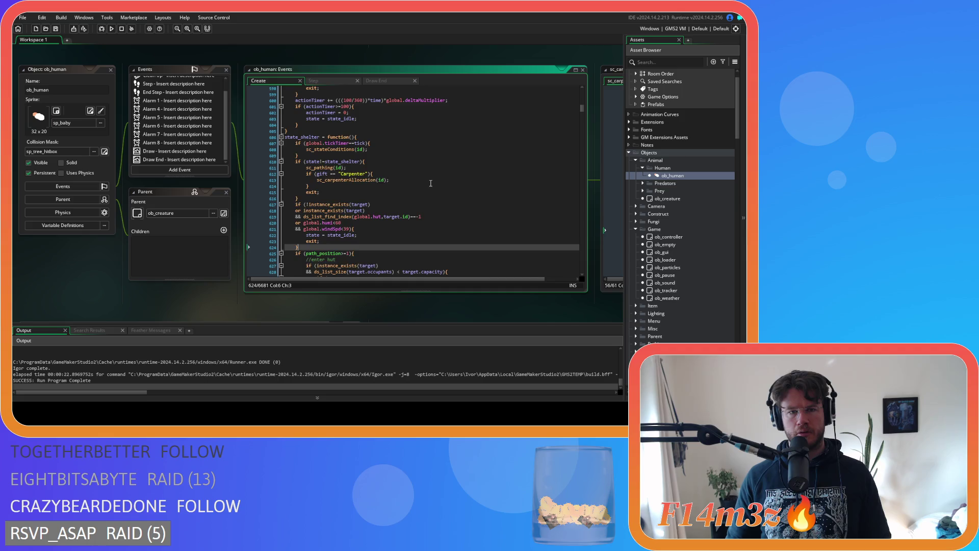
scroll(430, 183, down, 7)
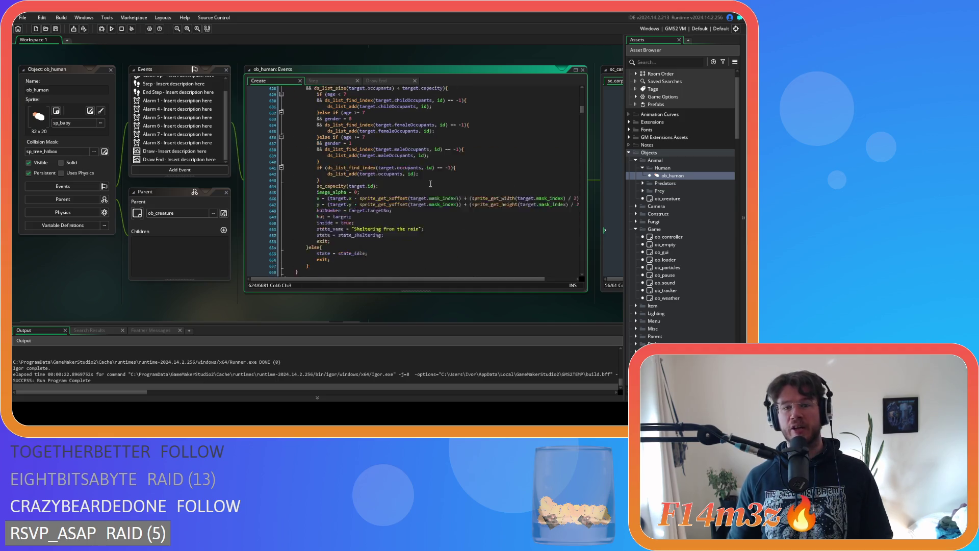
click(432, 121)
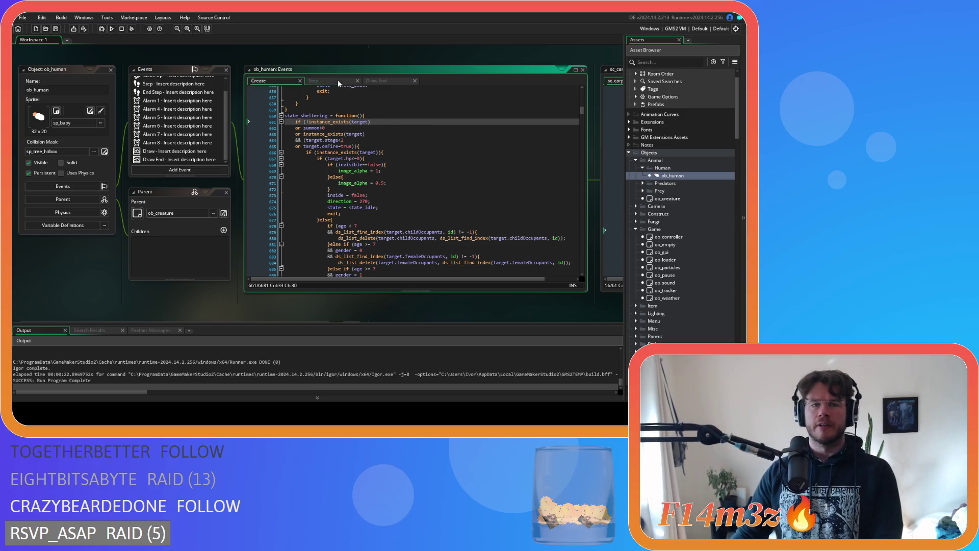
key(ctrl+Tab)
scroll(424, 195, down, 3)
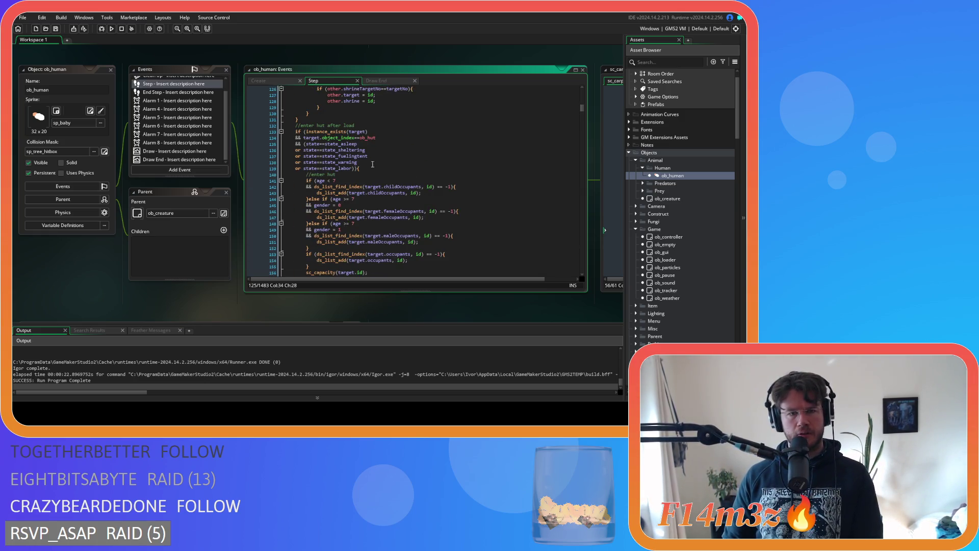
Check the state_warming and state_labor conditions in Step, then switch to the Create event code
click(366, 164)
click(346, 169)
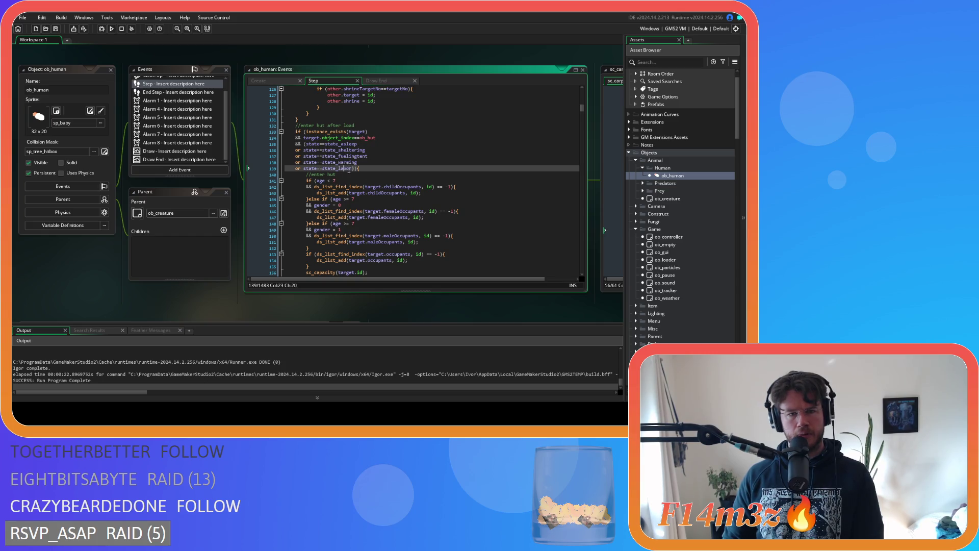
click(363, 147)
key(ctrl+Tab)
click(414, 149)
Locate the sleepMultiplier night sleep check and select its state_name and state_asleep lines
scroll(413, 146, down, 2)
scroll(413, 146, down, 10)
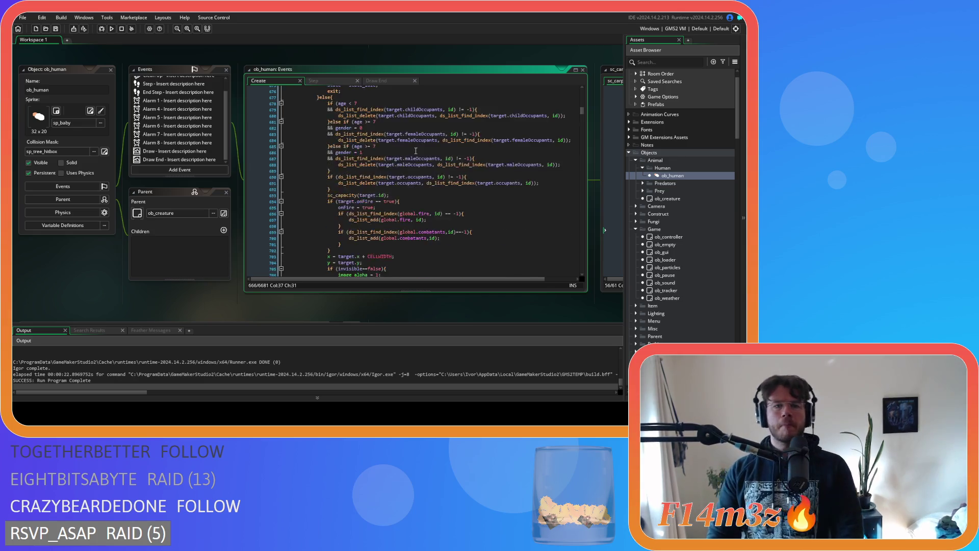
scroll(423, 137, up, 1)
mouse_move(356, 174)
mouse_down()
mouse_move(364, 191)
mouse_move(365, 178)
mouse_up()
click(380, 181)
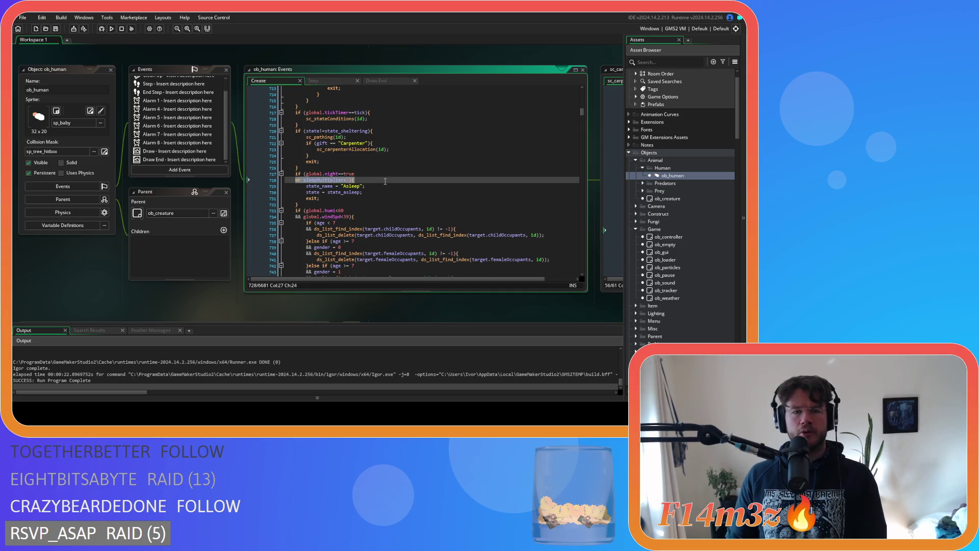
click(384, 181)
key(Left)
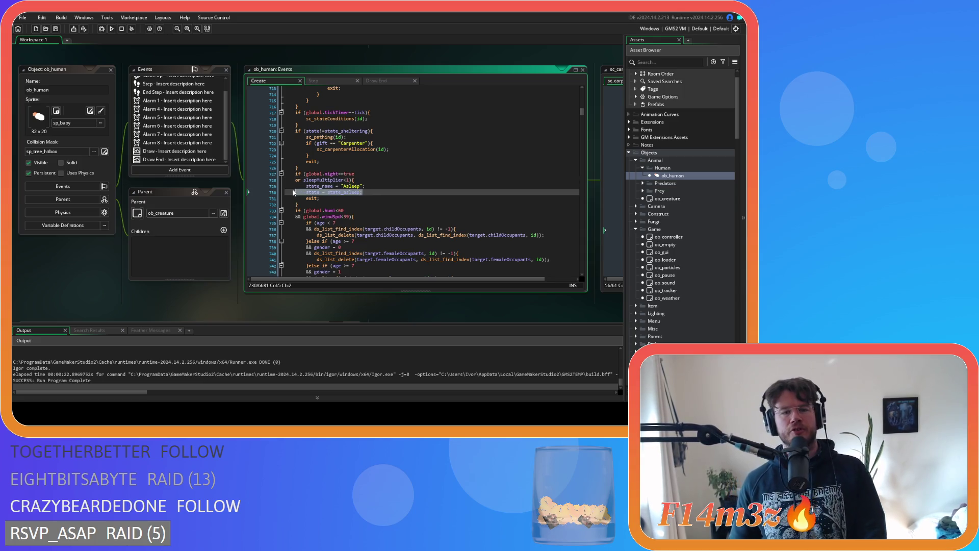
click(352, 186)
click(396, 192)
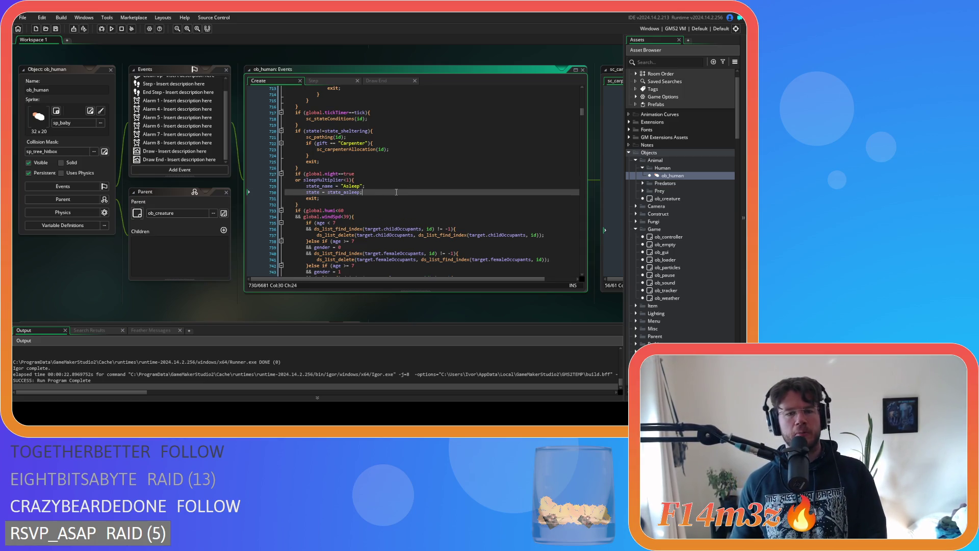
mouse_move(396, 192)
mouse_down()
mouse_move(280, 194)
mouse_move(284, 186)
mouse_up()
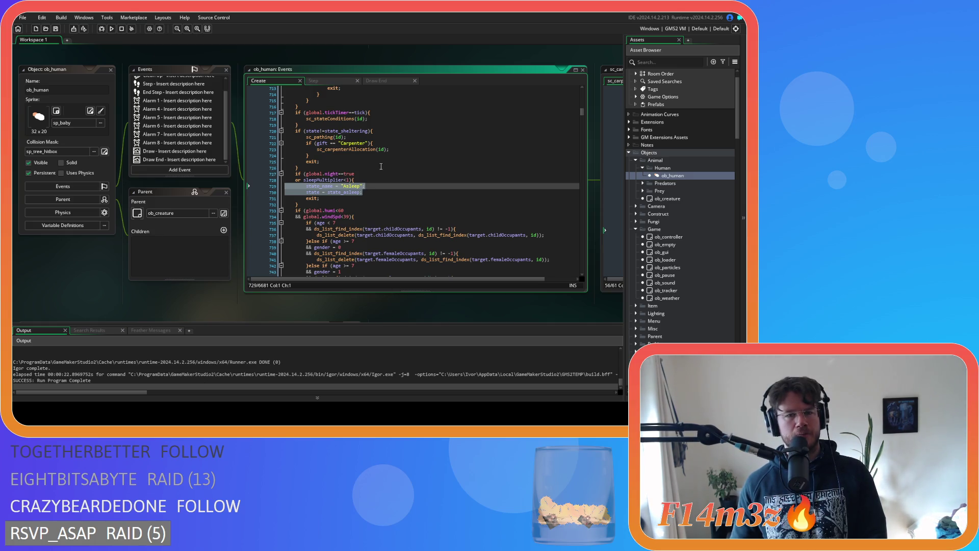
middle_click(367, 151)
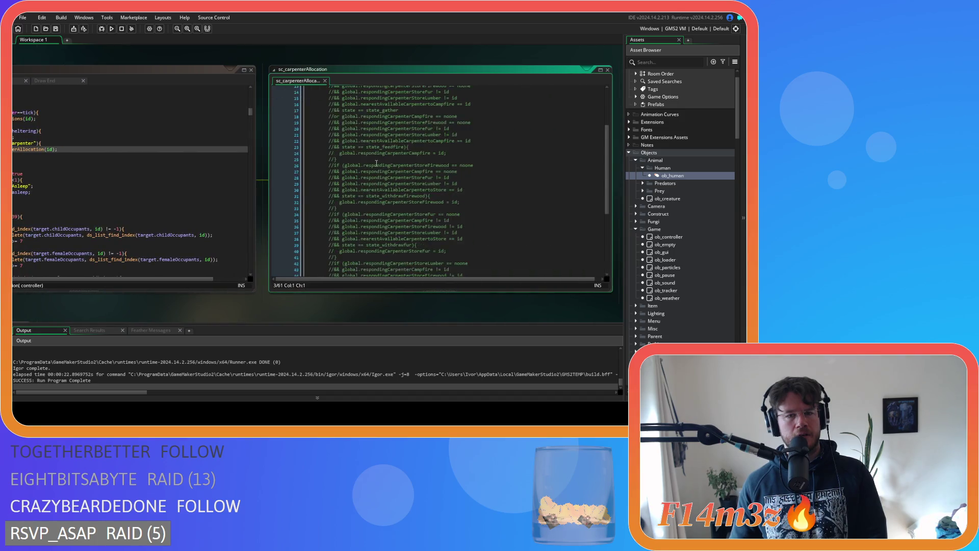
Copy the availableCarpenters removal block, lines 51–59, from sc_carpenterAllocation
drag(300, 304, 454, 287)
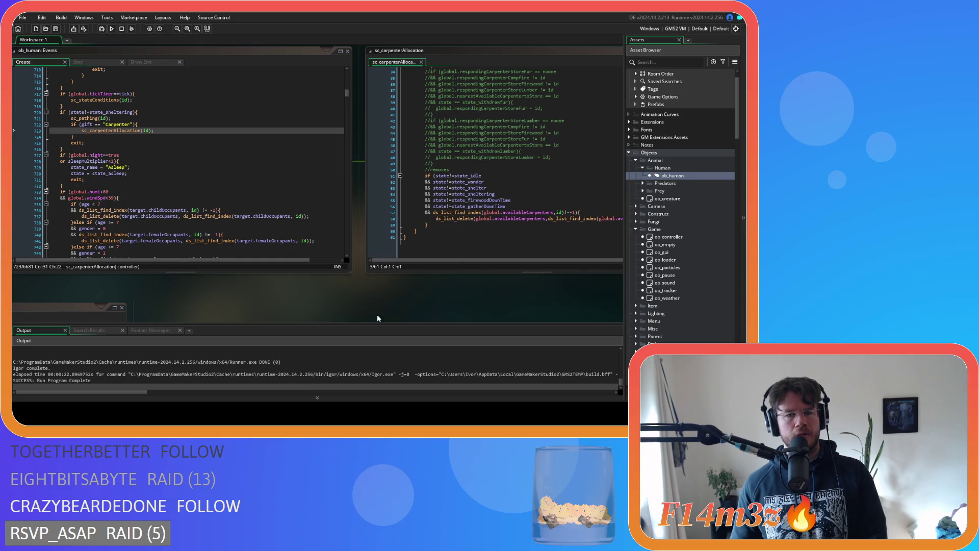
click(419, 218)
drag(417, 231, 411, 183)
right_click(411, 183)
key(Escape)
Paste the removal block into the sleep check and delete its state!= conditions
drag(217, 299, 296, 277)
click(212, 152)
key(Return)
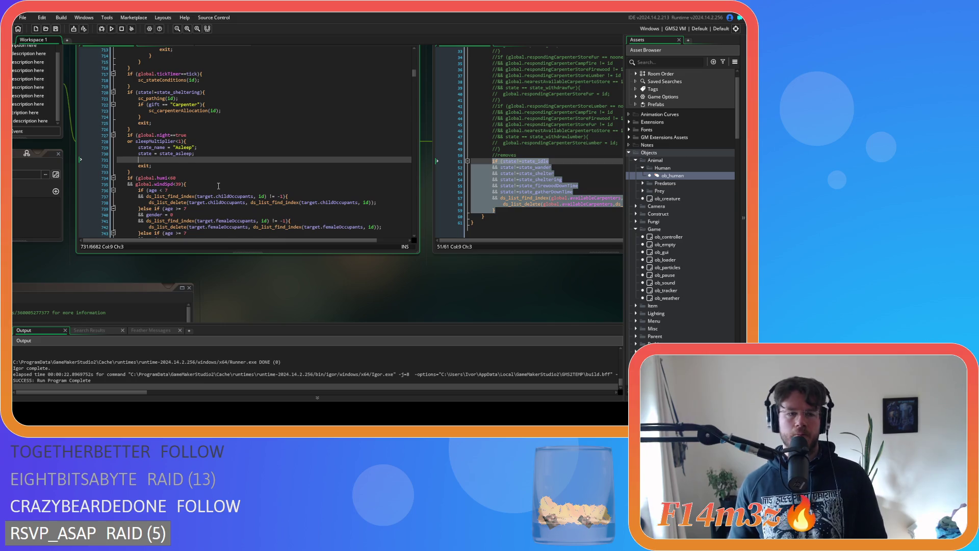
key(ctrl+v)
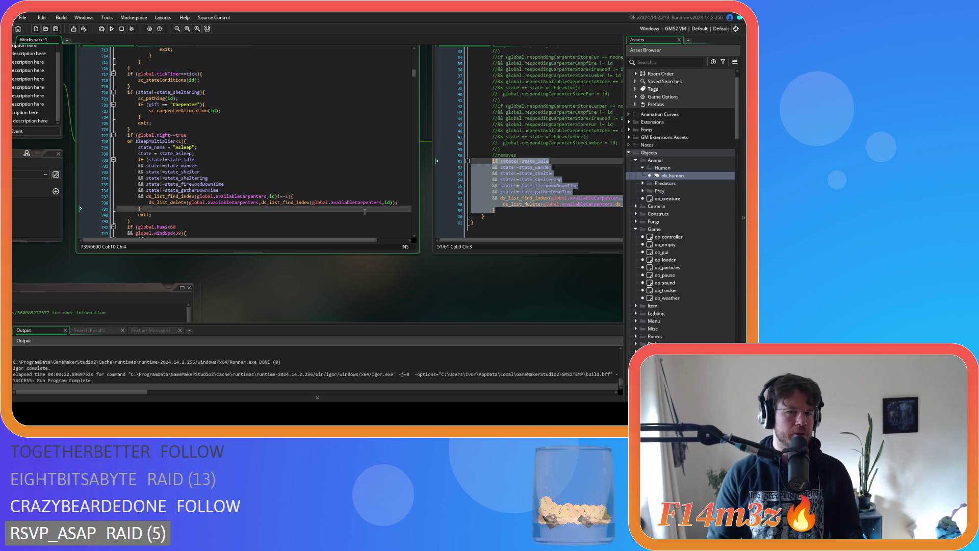
mouse_move(148, 160)
mouse_down()
mouse_move(153, 196)
mouse_move(158, 190)
mouse_move(147, 196)
mouse_up()
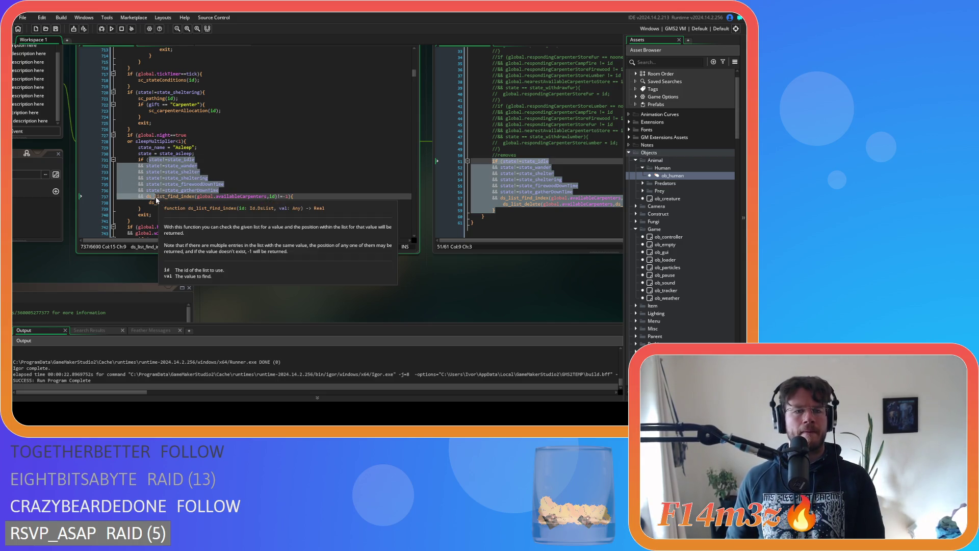
key(BackSpace)
Move the availableCarpenters if-block above the Asleep state_name line
drag(136, 159, 145, 172)
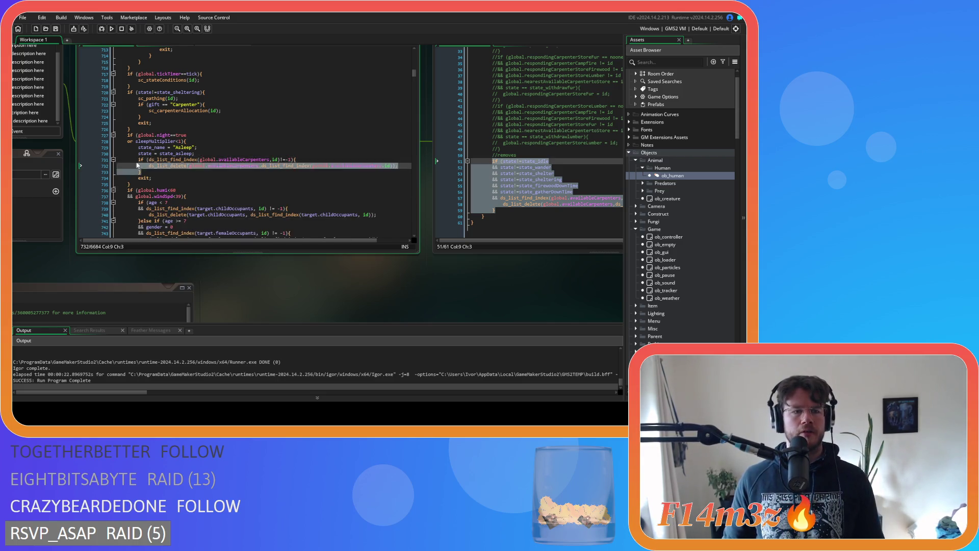
key(BackSpace)
key(BackSpace)
key(BackSpace)
key(Up)
key(Up)
key(Return)
key(ctrl+v)
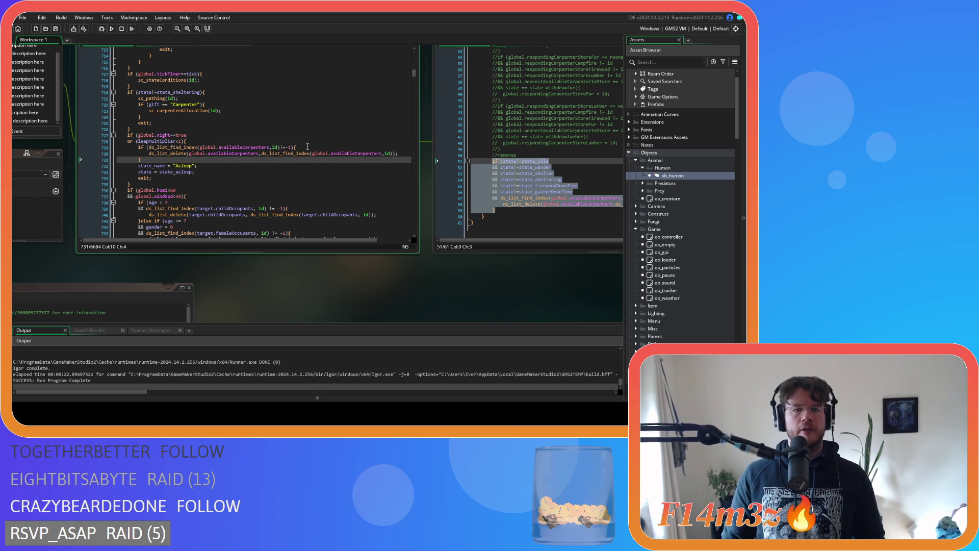
click(309, 147)
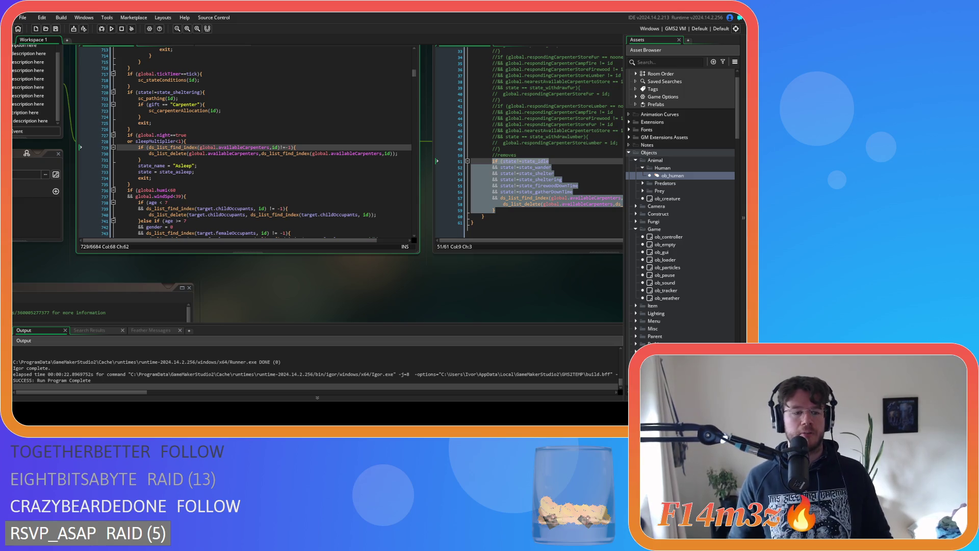
Scroll down ob_human's Create code to the state_cooling = function() line
click(214, 233)
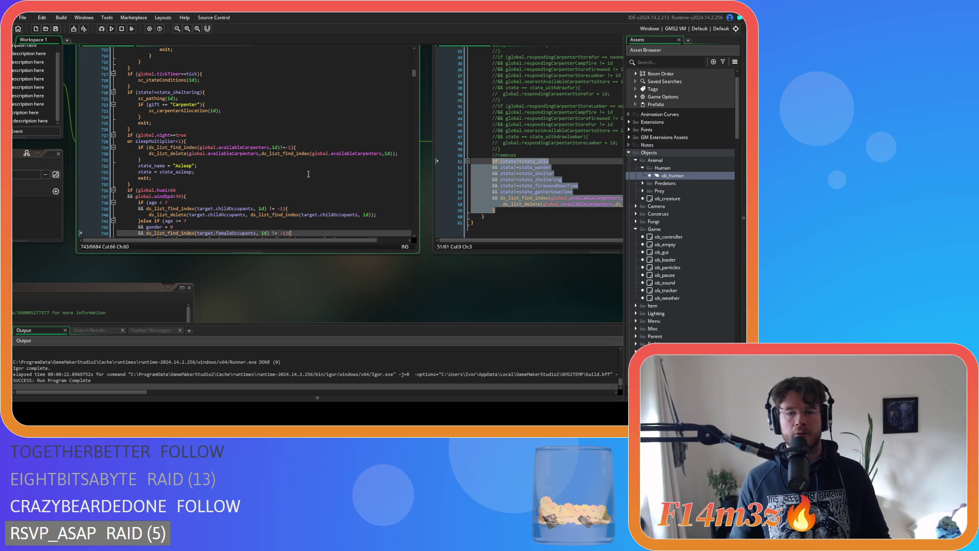
click(214, 172)
click(489, 222)
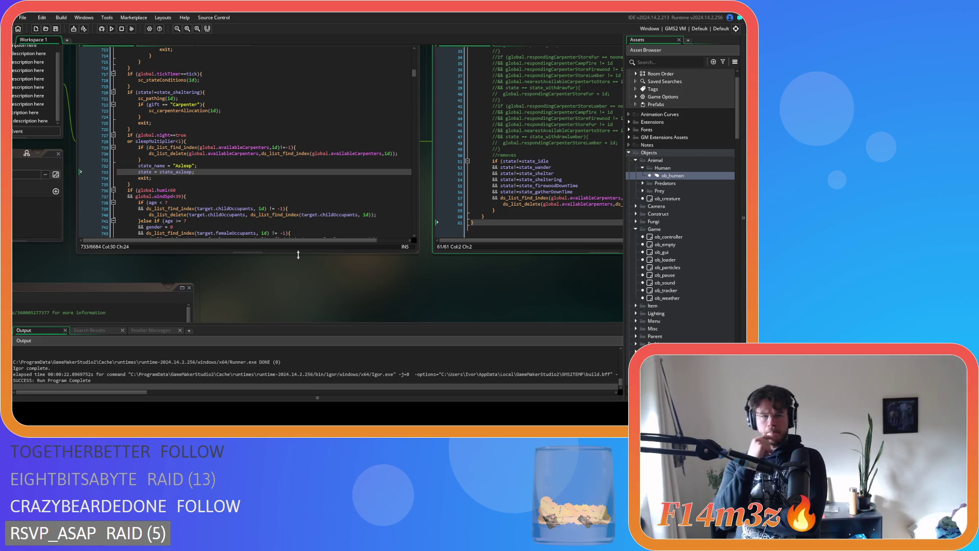
scroll(229, 179, down, 13)
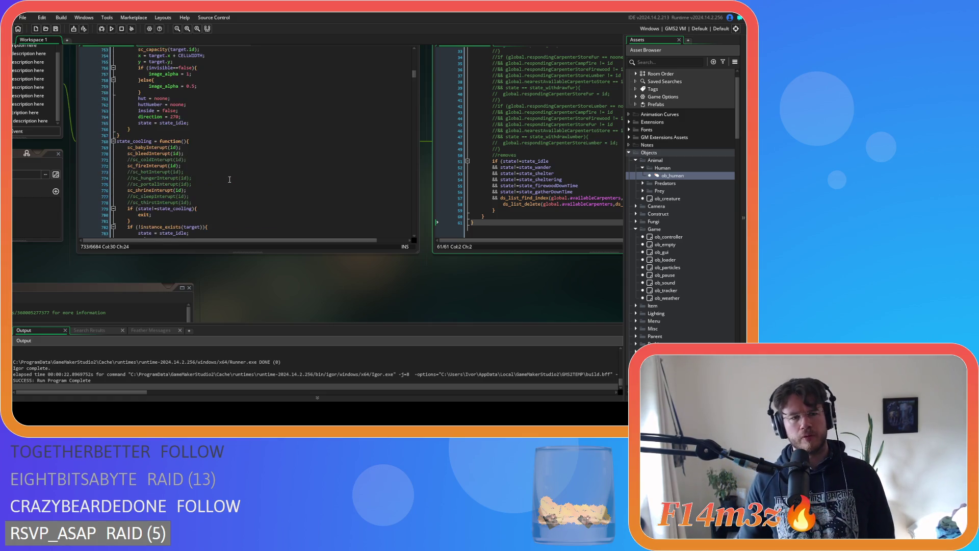
click(283, 141)
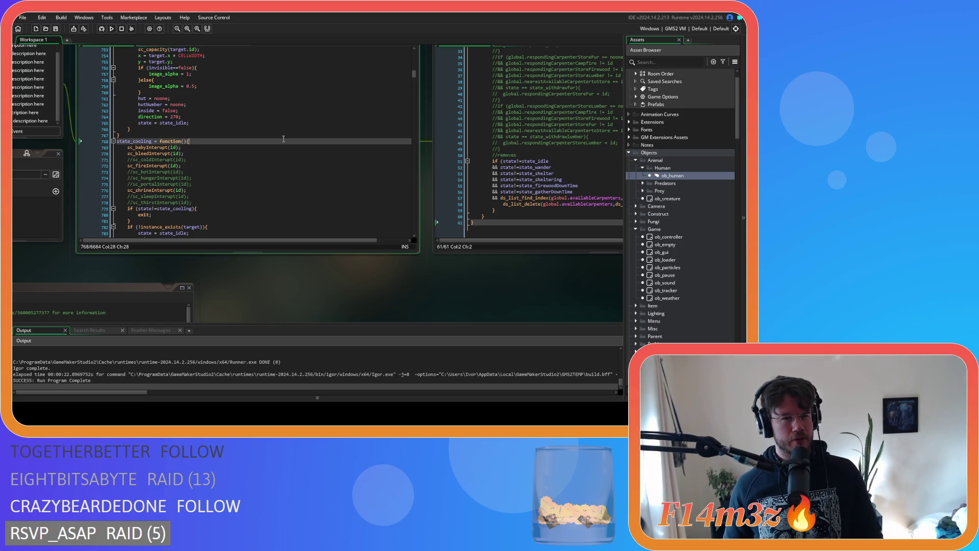
Search the code for state_warming and scroll to its sleep check
key(ctrl+f)
text(stat)
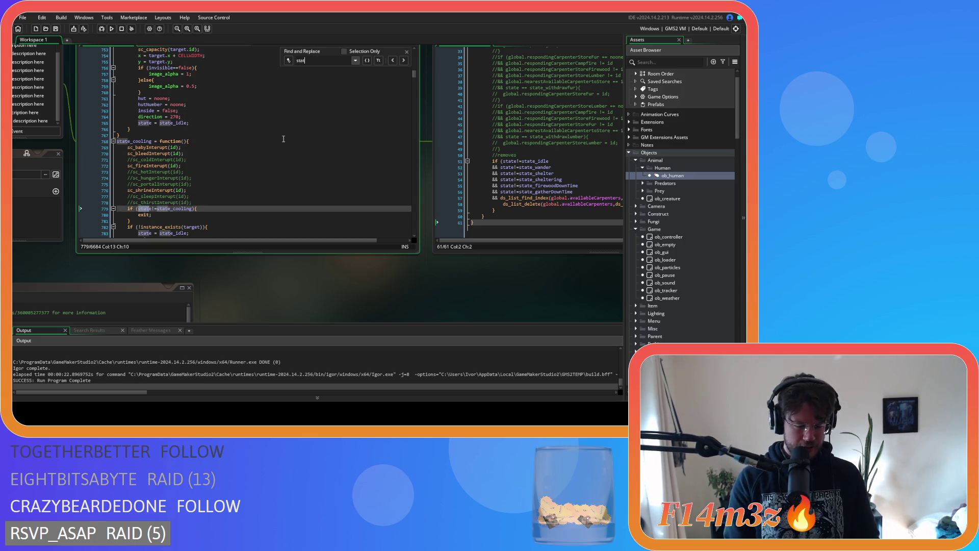
text(e_)
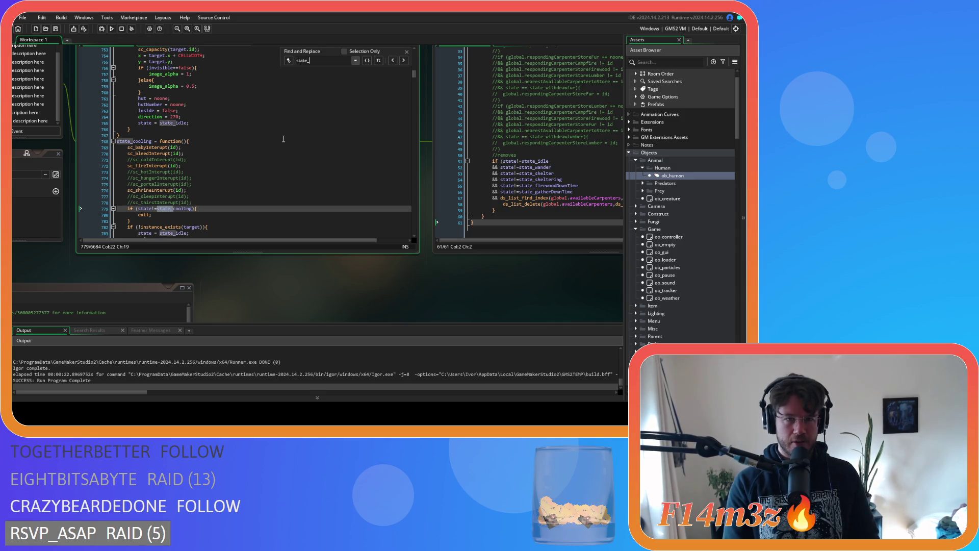
text(warming)
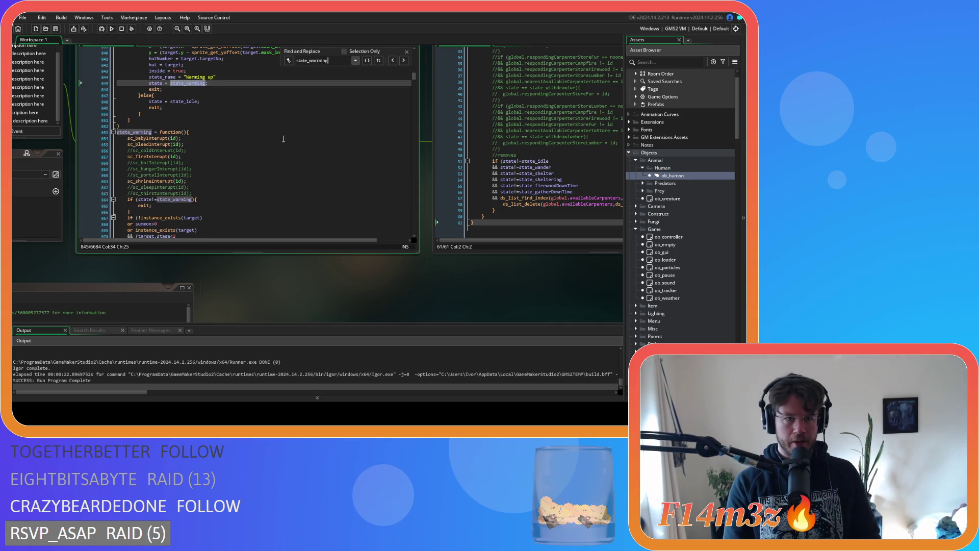
scroll(283, 138, down, 3)
scroll(283, 139, down, 19)
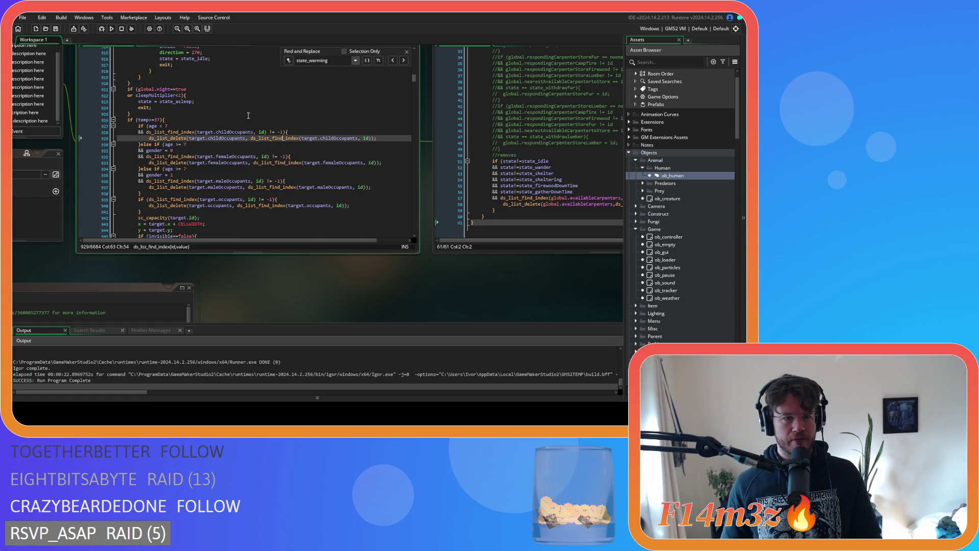
Paste the availableCarpenters removal block into state_warming's sleep check before state = state_asleep
drag(186, 107, 142, 77)
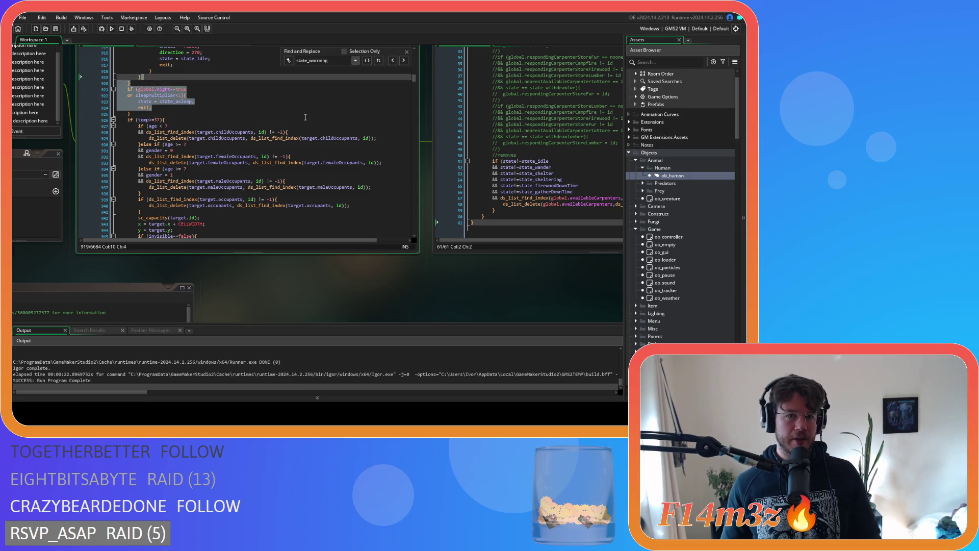
click(283, 103)
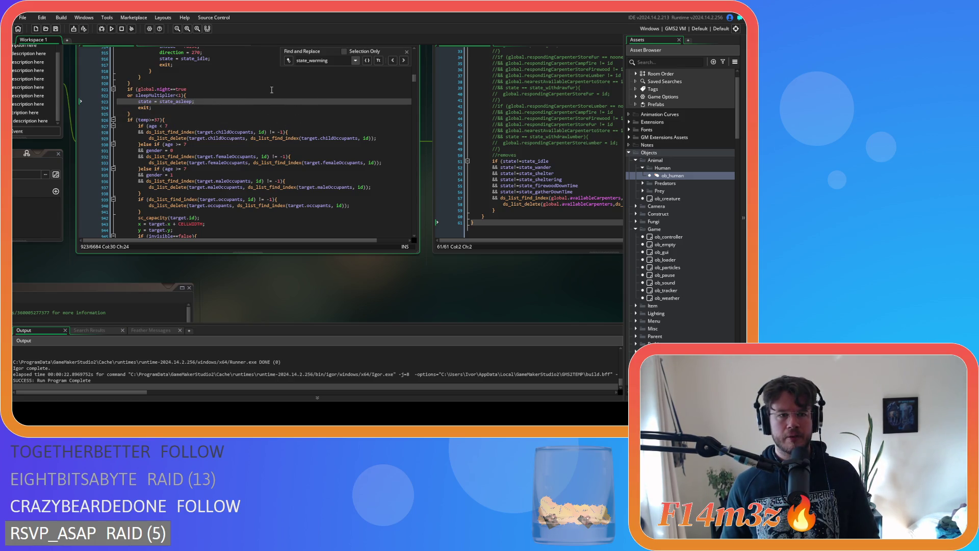
click(206, 94)
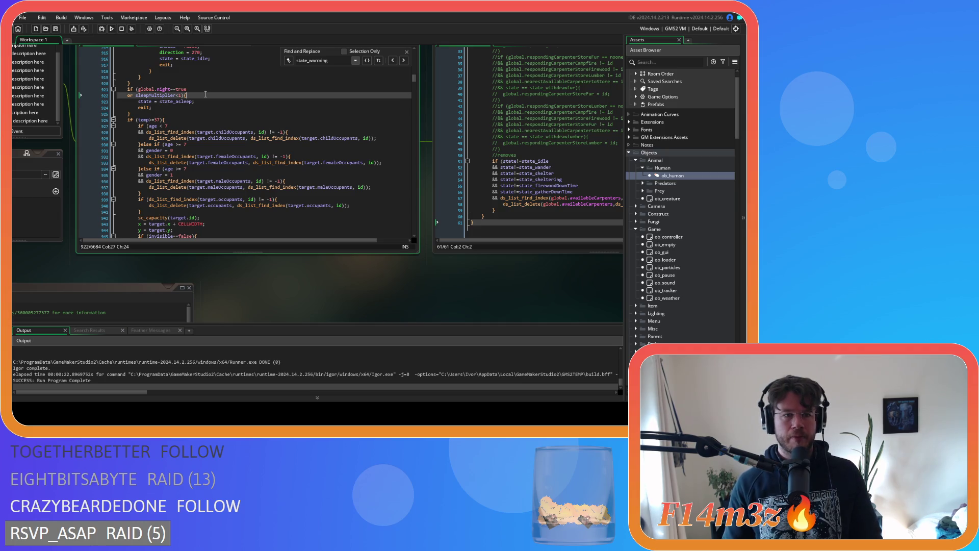
key(ctrl+v)
key(Return)
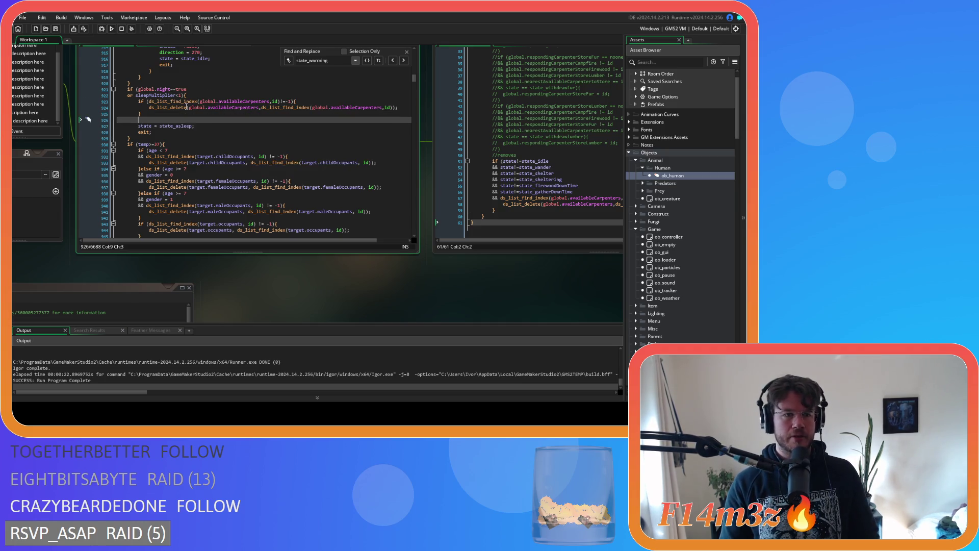
text(state_name = "Getting out of the rain";)
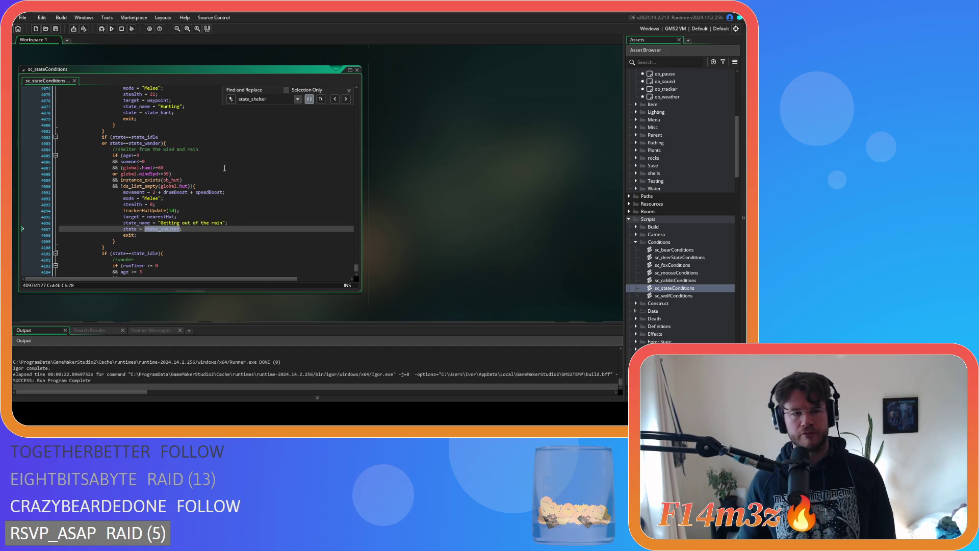
Cycle through state_sheltering matches up to line 1474, then return to line 1393
scroll(224, 167, down, 2)
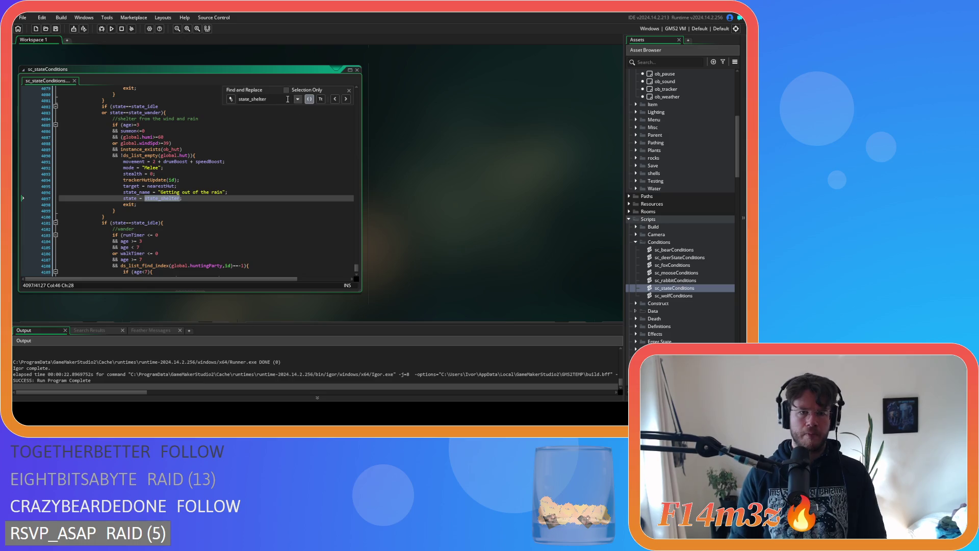
text(ing)
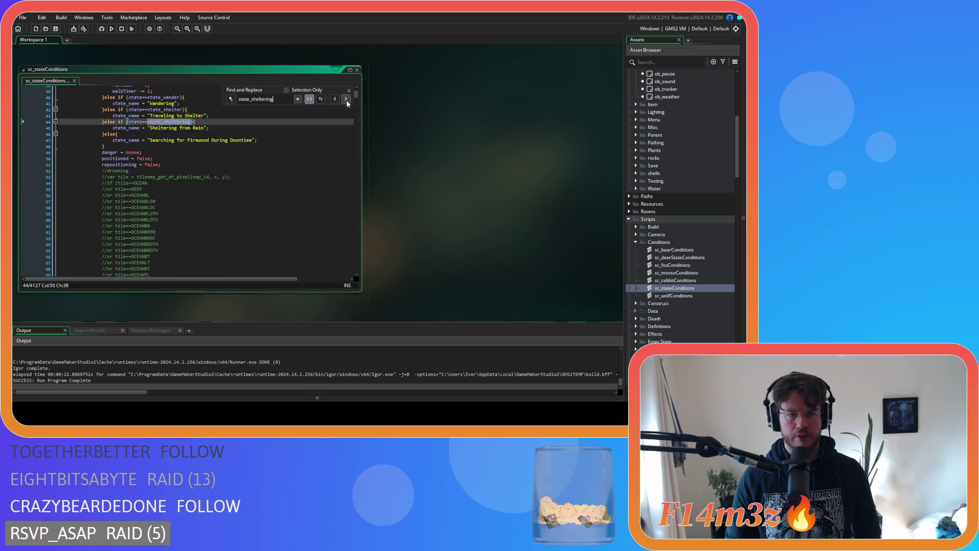
click(347, 100)
click(347, 100)
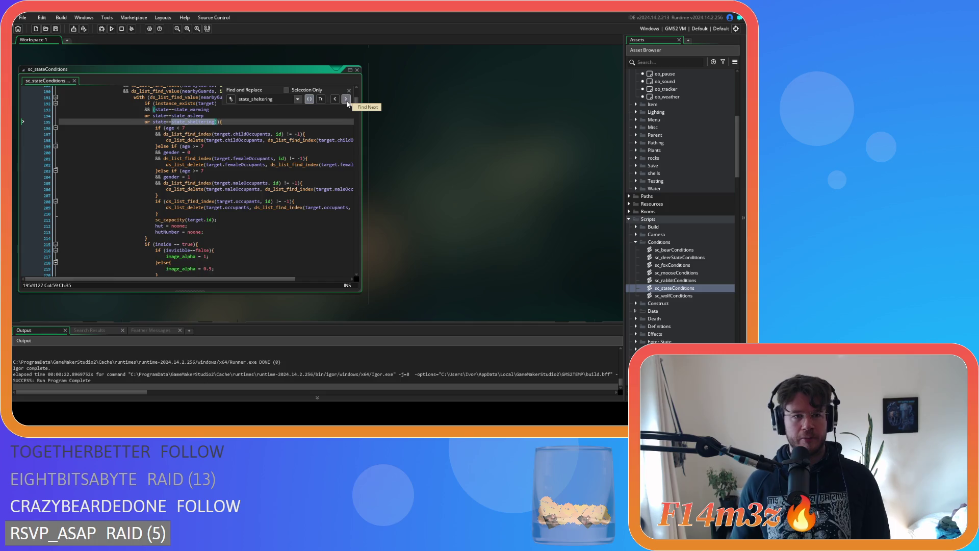
click(347, 102)
click(347, 102)
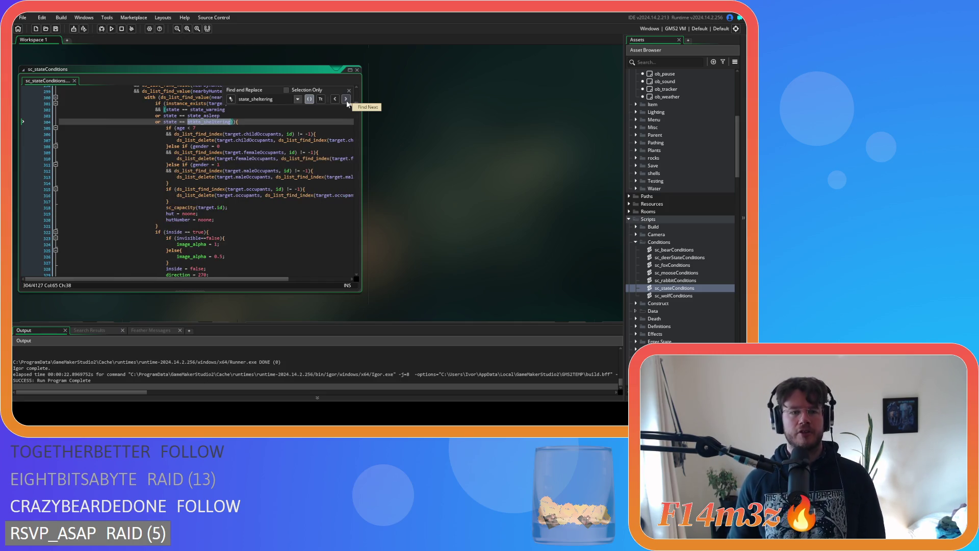
click(346, 100)
click(347, 102)
click(347, 101)
click(347, 101)
click(347, 102)
click(347, 102)
click(346, 101)
click(336, 100)
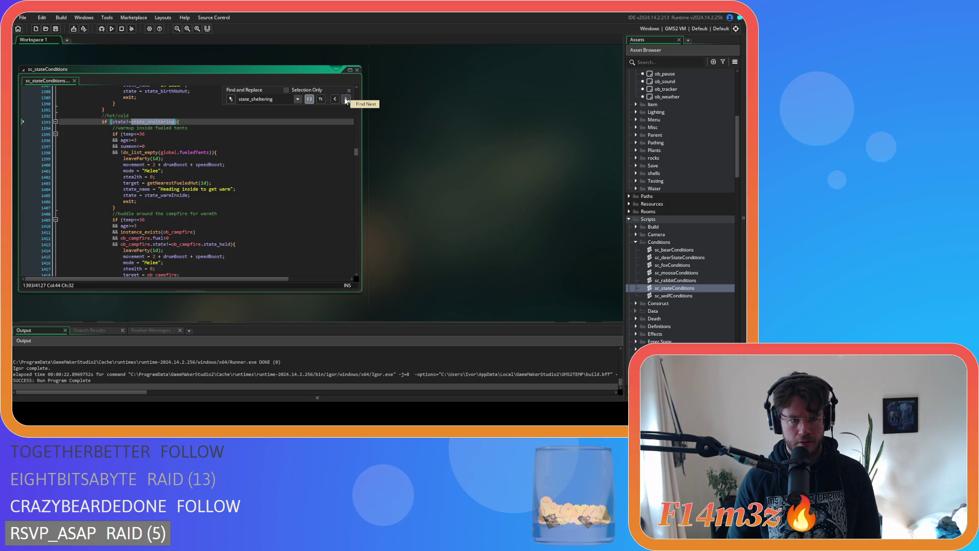
Review the hot/cold sheltering and cooldown conditions in the line 1393 block
scroll(346, 100, down, 4)
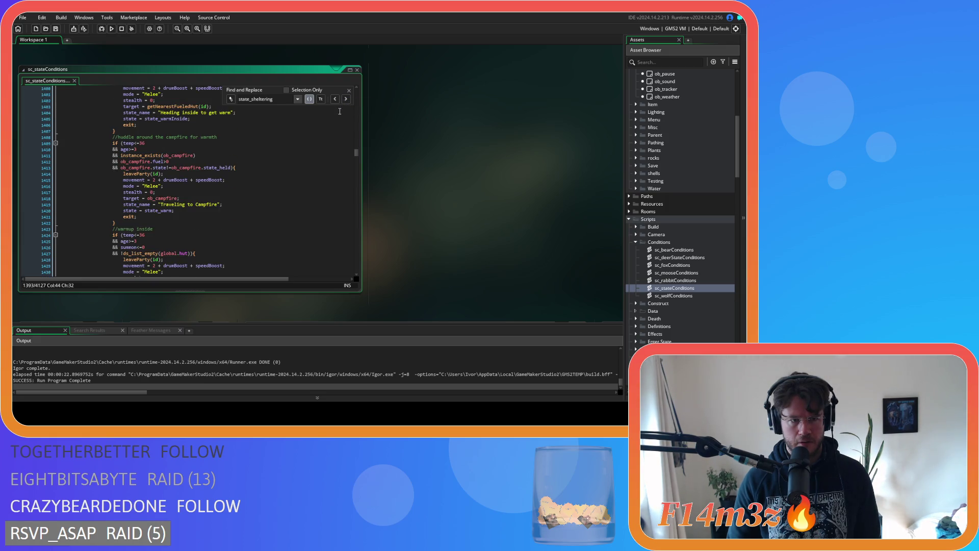
scroll(317, 165, down, 3)
scroll(317, 165, up, 6)
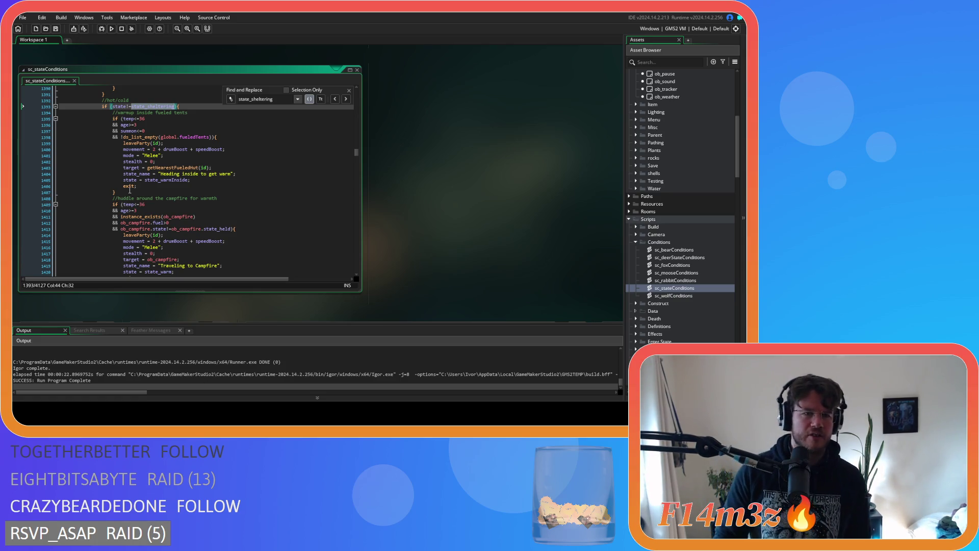
scroll(173, 195, down, 13)
scroll(174, 195, down, 2)
scroll(184, 196, up, 8)
scroll(190, 196, down, 8)
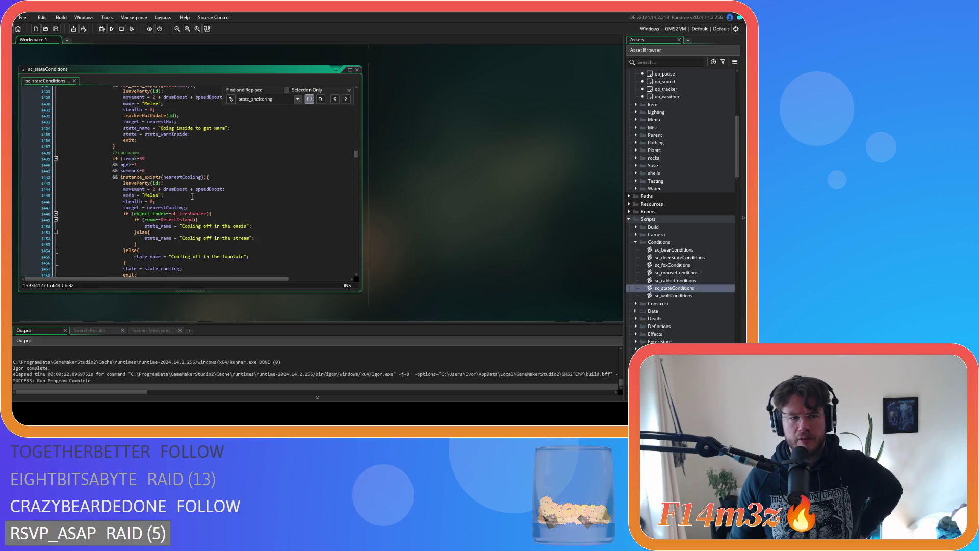
scroll(194, 199, up, 8)
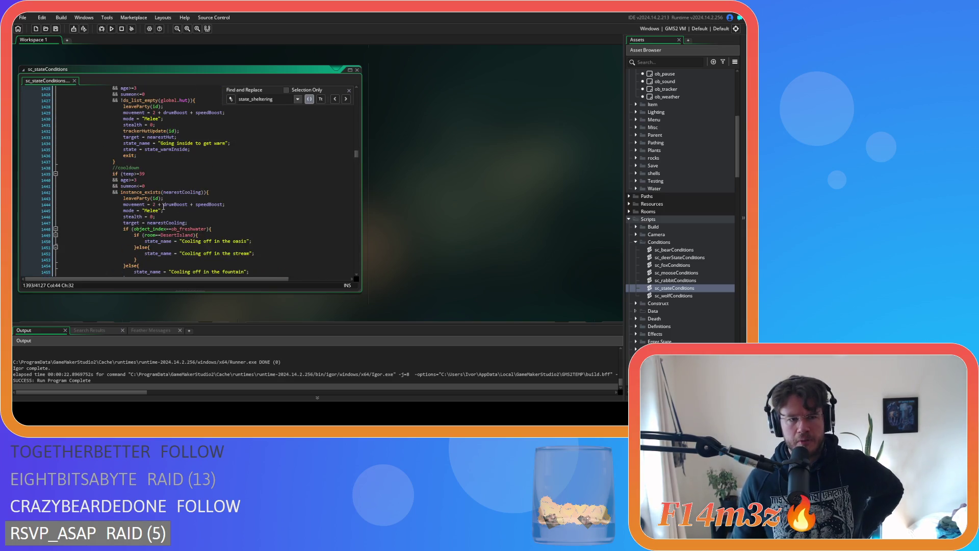
scroll(161, 202, down, 9)
Move the //cooldown block after the sheltering block's closing brace and save sc_stateConditions
mouse_move(127, 204)
mouse_down()
mouse_move(117, 102)
mouse_move(113, 152)
mouse_up()
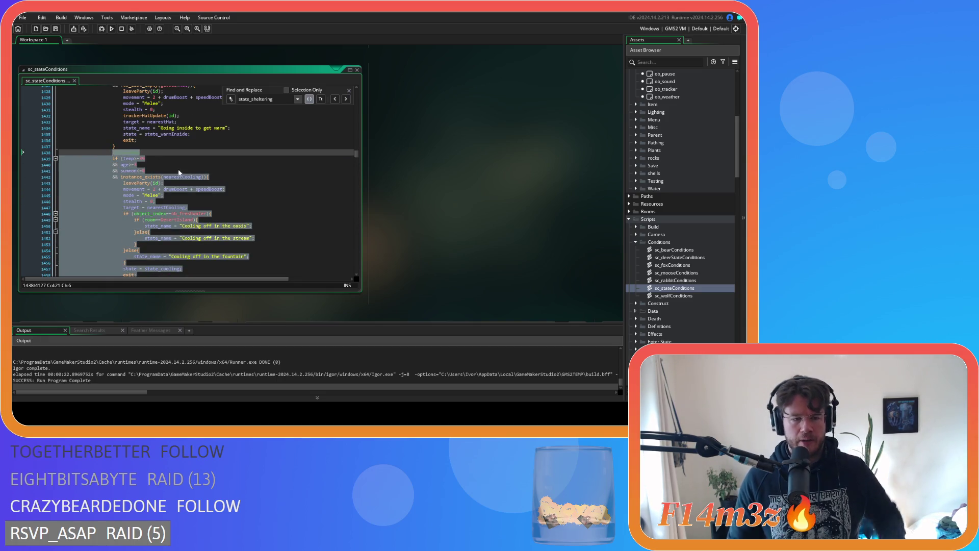
key(Delete)
key(BackSpace)
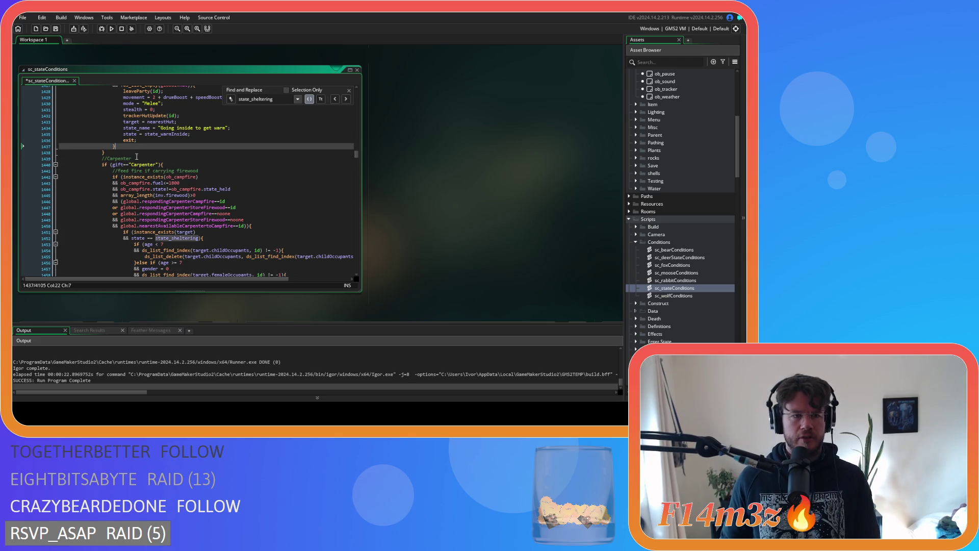
key(ctrl+v)
scroll(190, 204, down, 5)
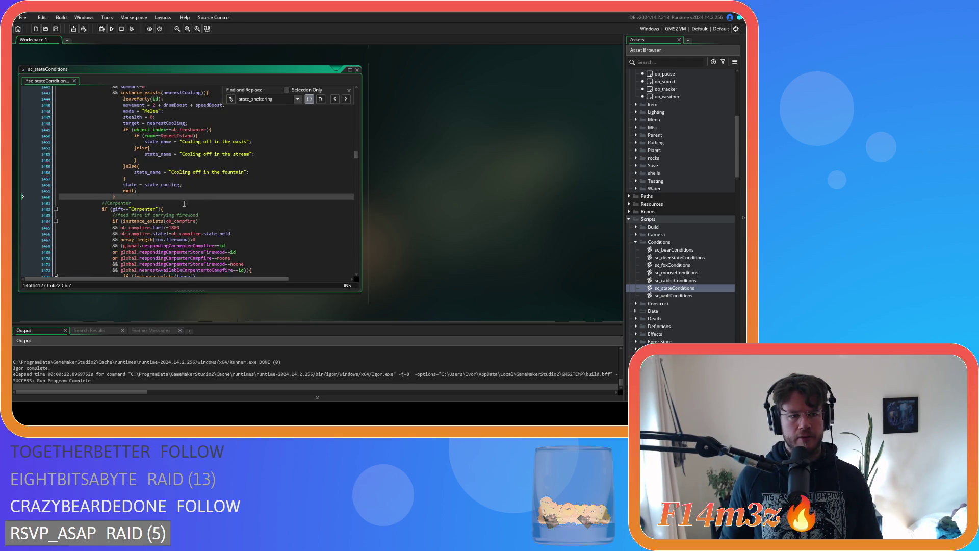
drag(127, 197, 69, 140)
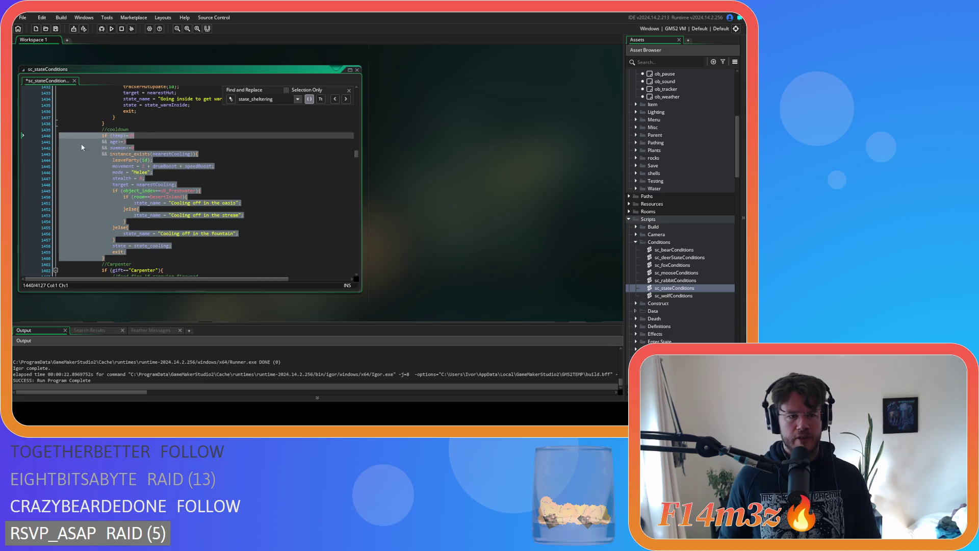
click(200, 178)
key(ctrl+s)
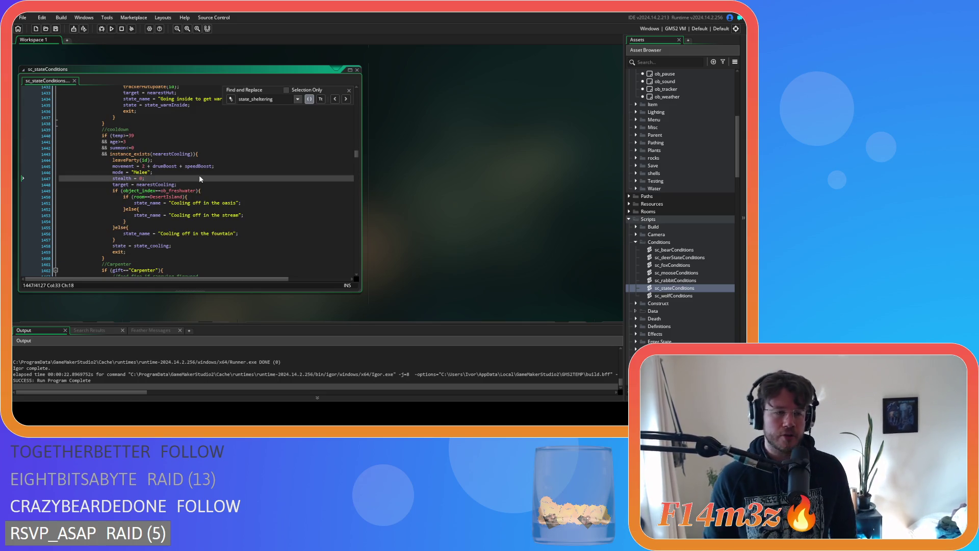
Select the whole state_sheltering check line at 1393
scroll(200, 178, down, 3)
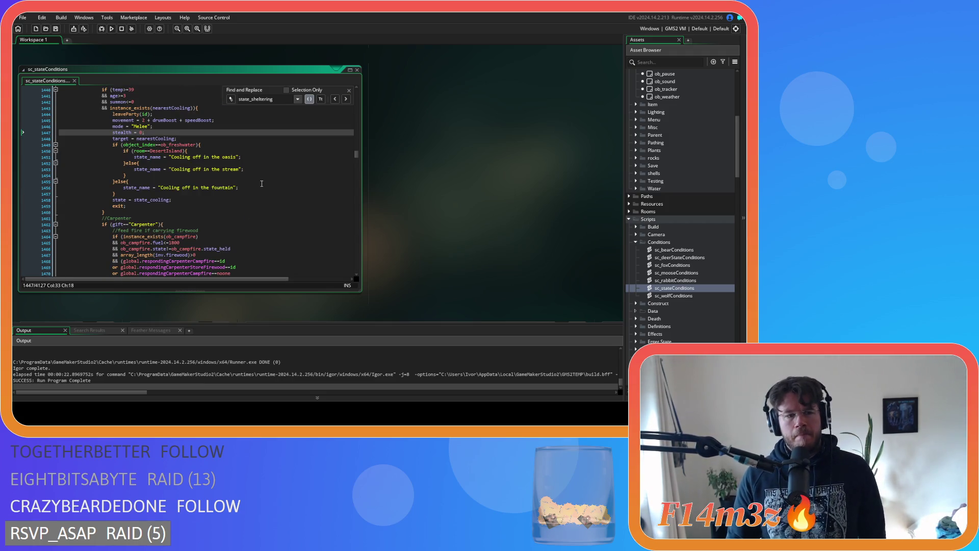
scroll(261, 184, up, 15)
click(214, 199)
key(Left)
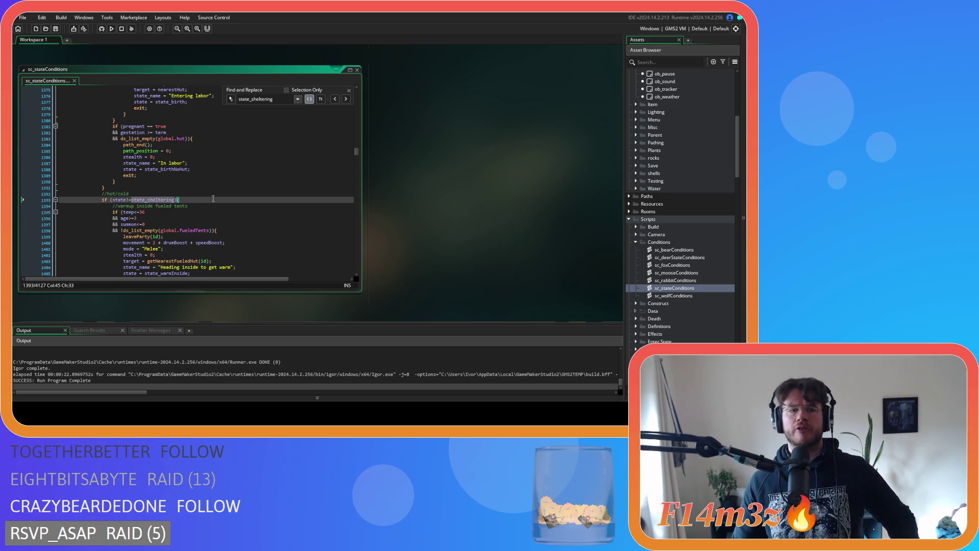
scroll(213, 198, down, 4)
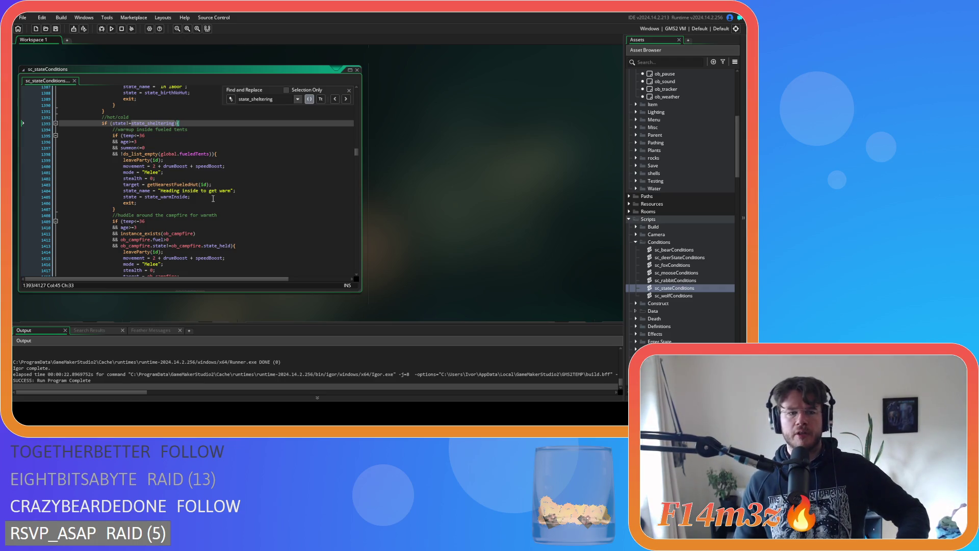
scroll(213, 198, down, 1)
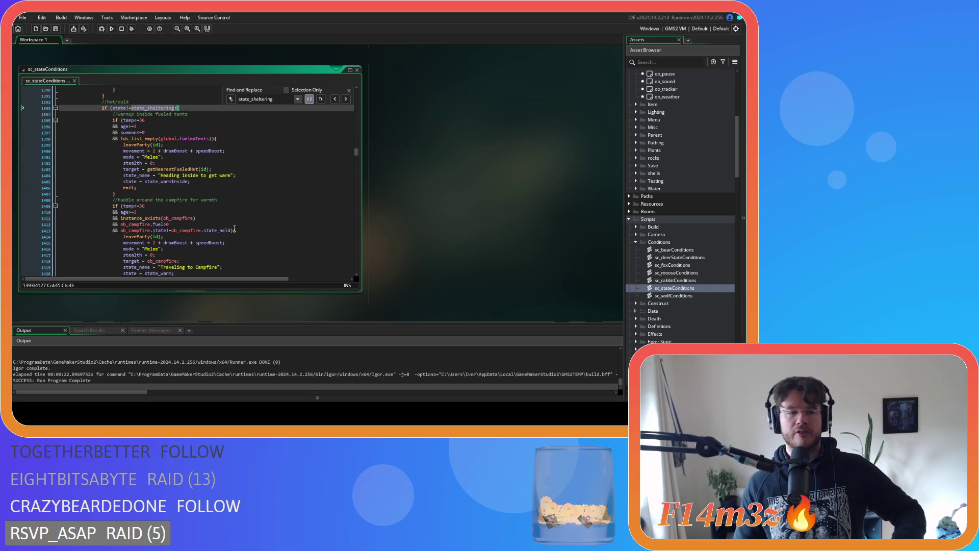
drag(190, 109, 48, 111)
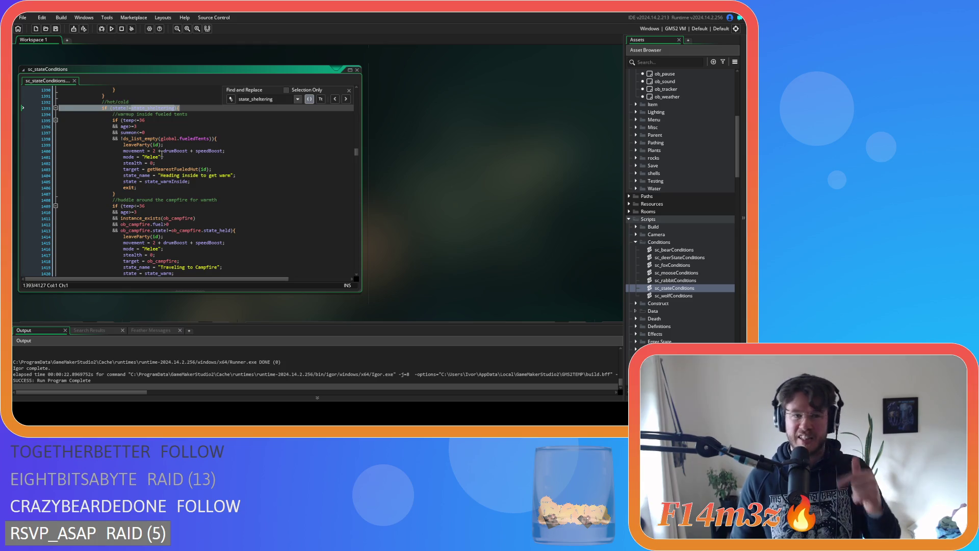
click(193, 111)
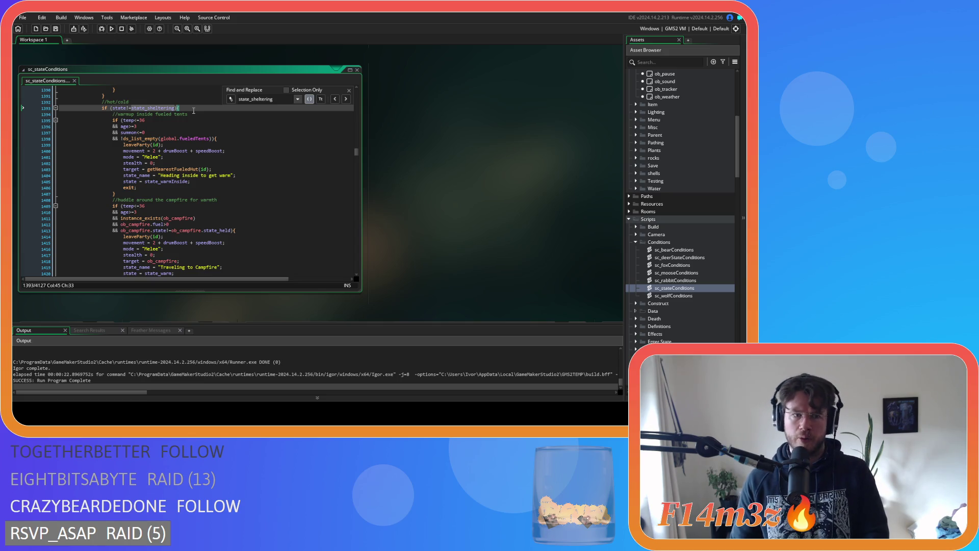
key(Right)
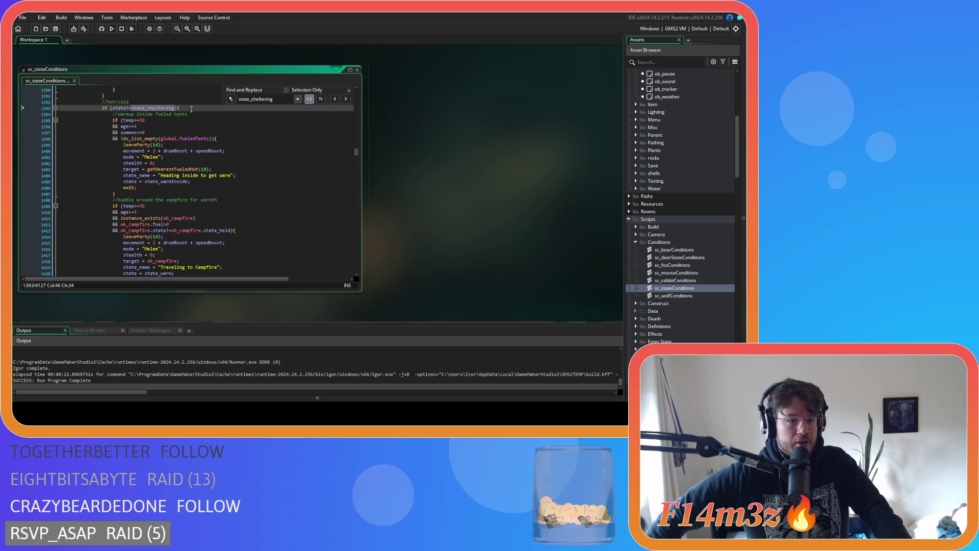
scroll(187, 108, up, 2)
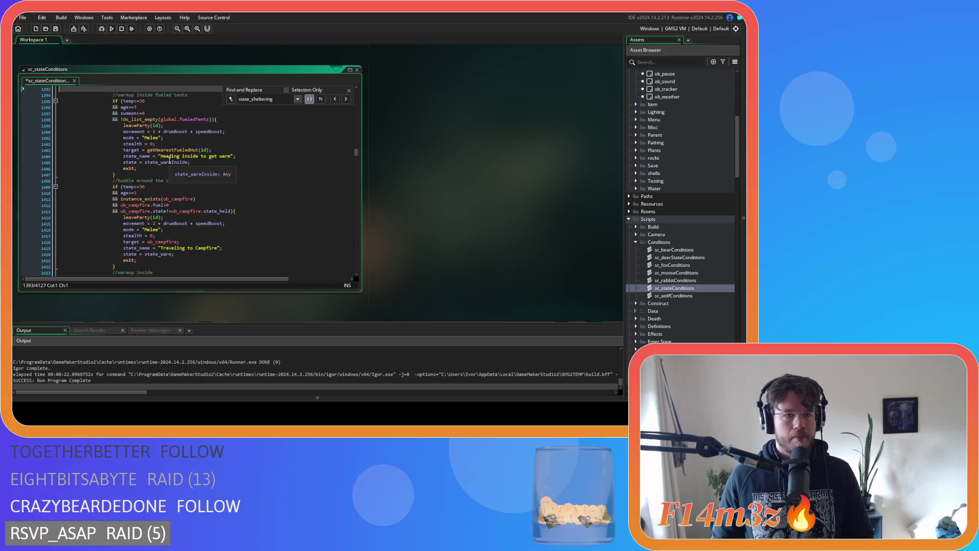
Delete the sheltering block's closing brace on line 1438 and outdent the enclosed checks one level
triple_click(187, 148)
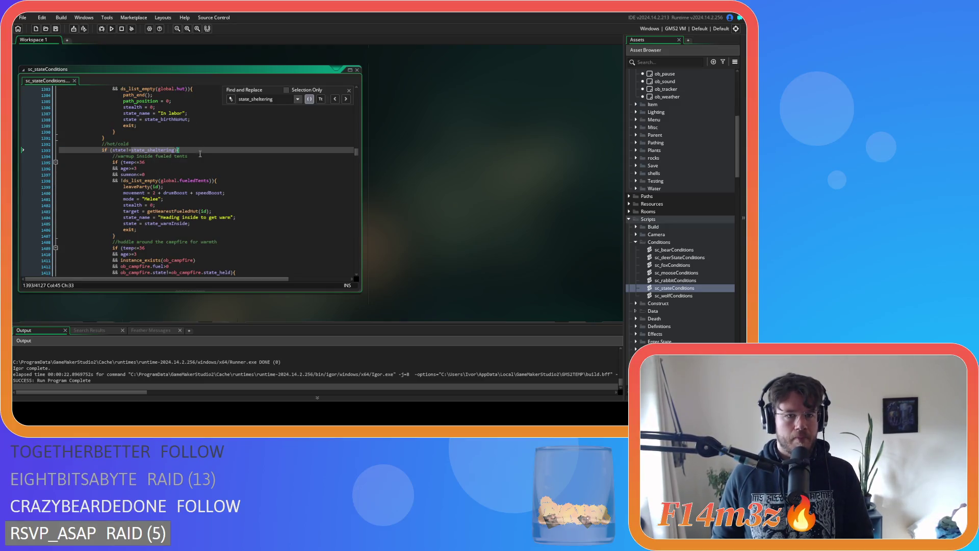
scroll(153, 168, down, 10)
click(53, 166)
key(Delete)
mouse_move(59, 166)
mouse_down()
mouse_move(76, 92)
mouse_move(87, 144)
mouse_move(69, 155)
mouse_up()
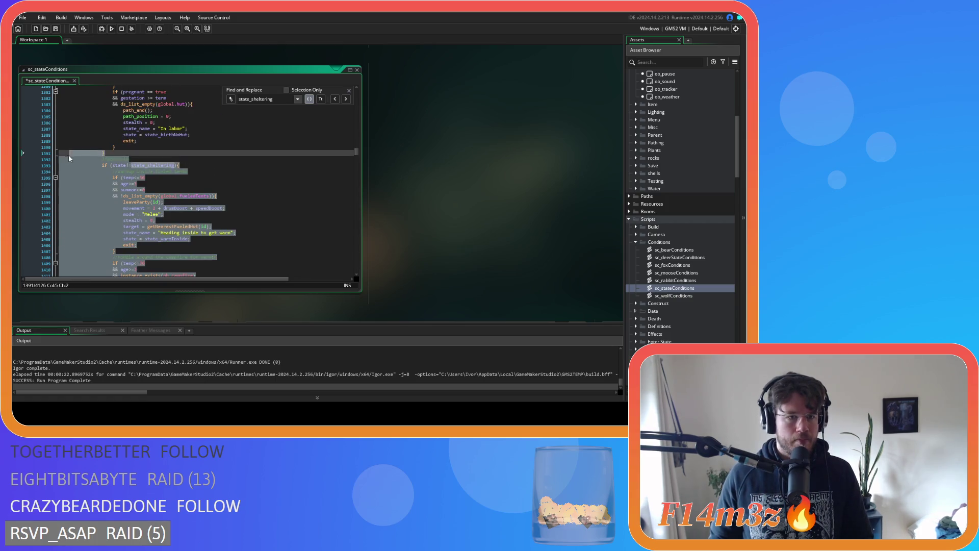
key(shift+Tab)
Delete the 'if (state!=state_sheltering){' line 1393 and review the now-unconditional warm-up, campfire and cooldown checks
click(131, 164)
click(27, 162)
key(Delete)
click(223, 177)
scroll(224, 178, down, 1)
scroll(223, 177, up, 1)
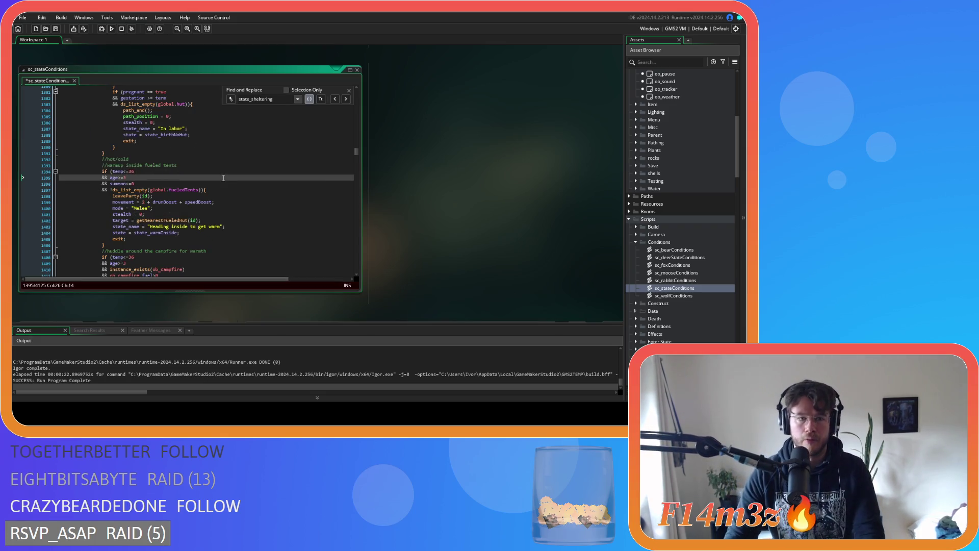
key(Up)
key(Up)
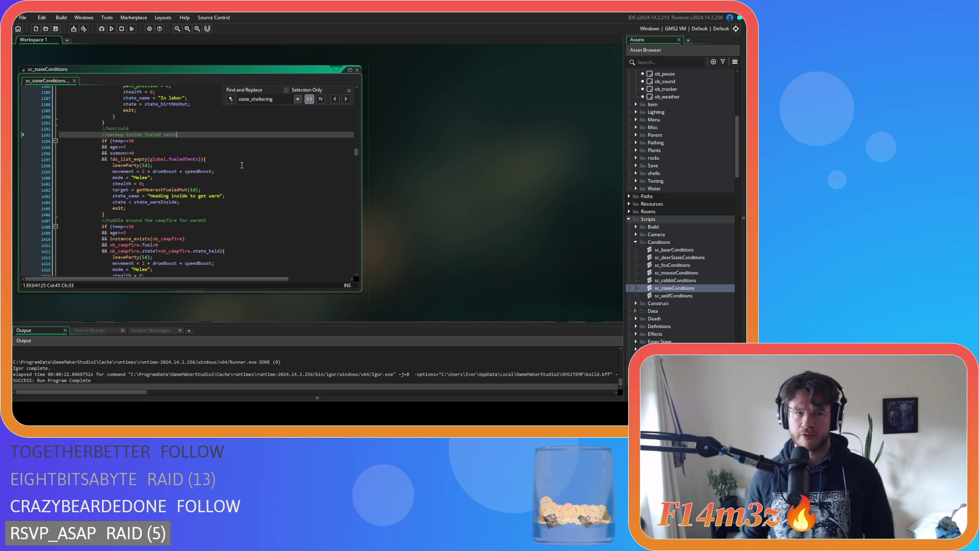
scroll(242, 164, down, 8)
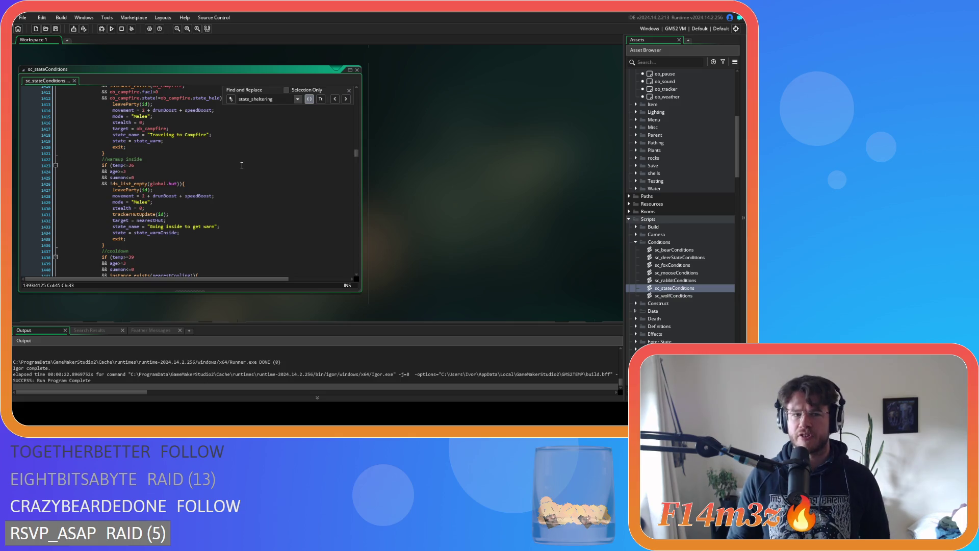
scroll(247, 163, down, 6)
scroll(252, 162, down, 5)
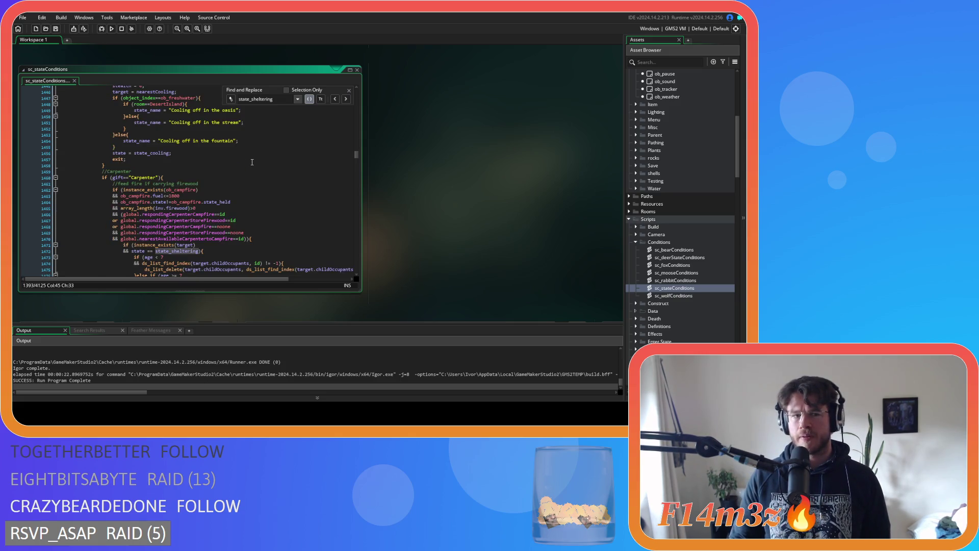
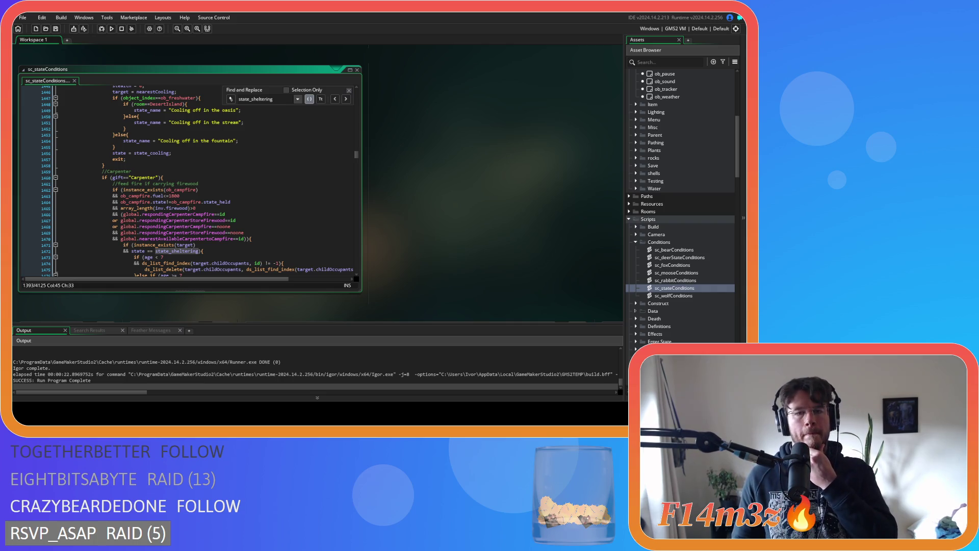
Close the state_sheltering search and open ob_human's Create event code
click(349, 90)
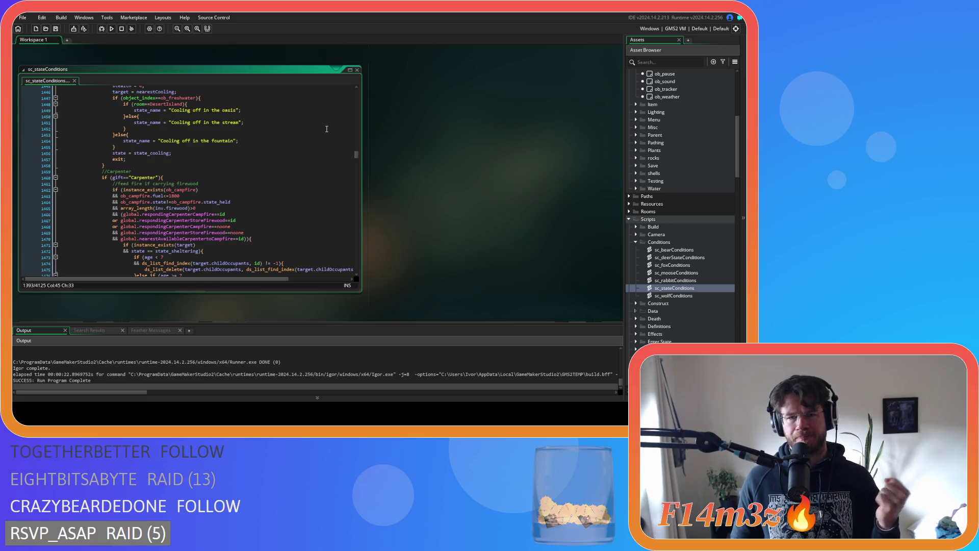
scroll(671, 150, up, 10)
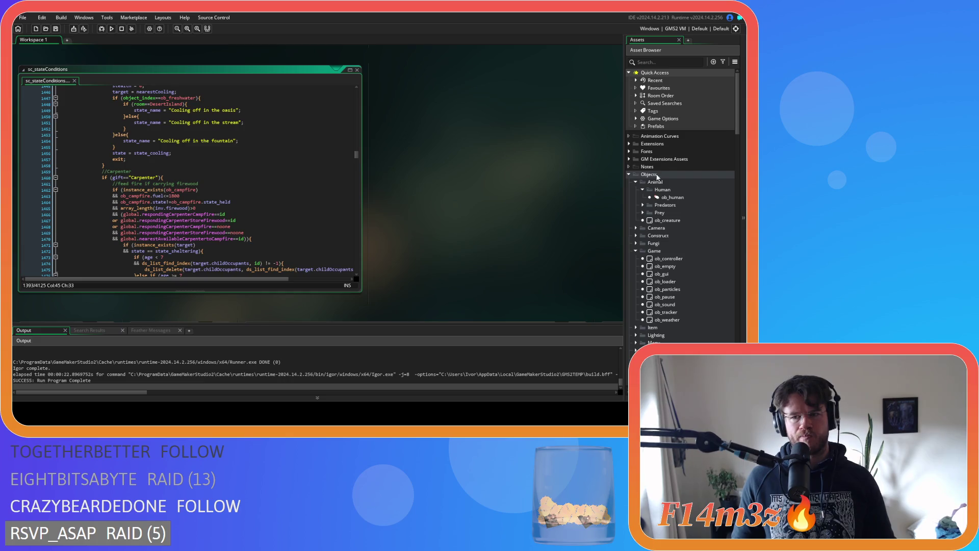
double_click(671, 197)
click(376, 146)
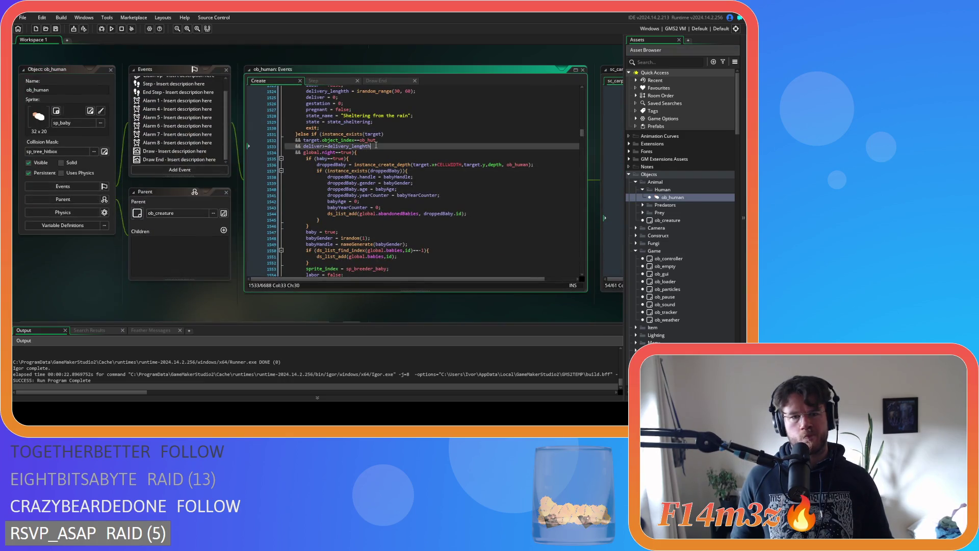
Find the whole-word 'available' match, comment out line 298 (available = false), and save
key(ctrl+f)
text(available)
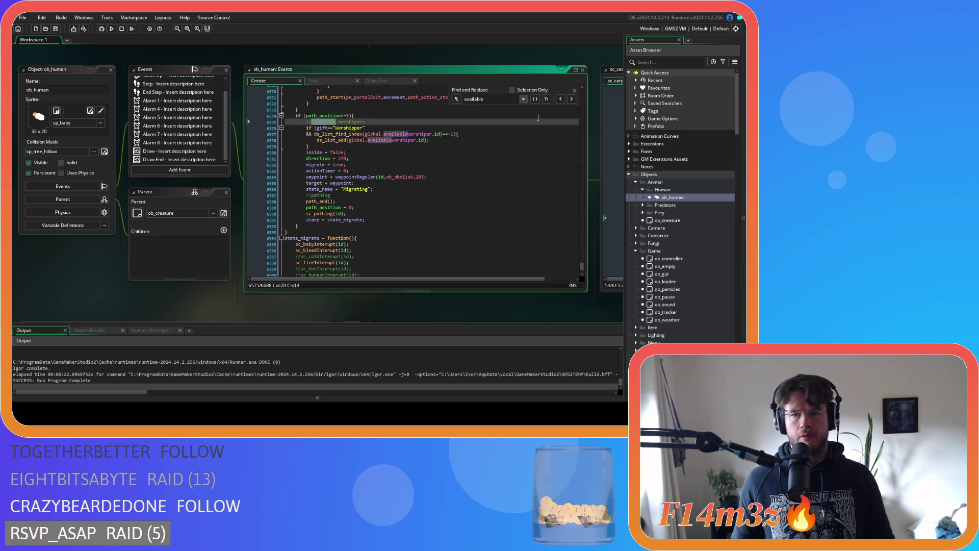
click(534, 99)
click(561, 99)
click(337, 121)
key(ctrl+k)
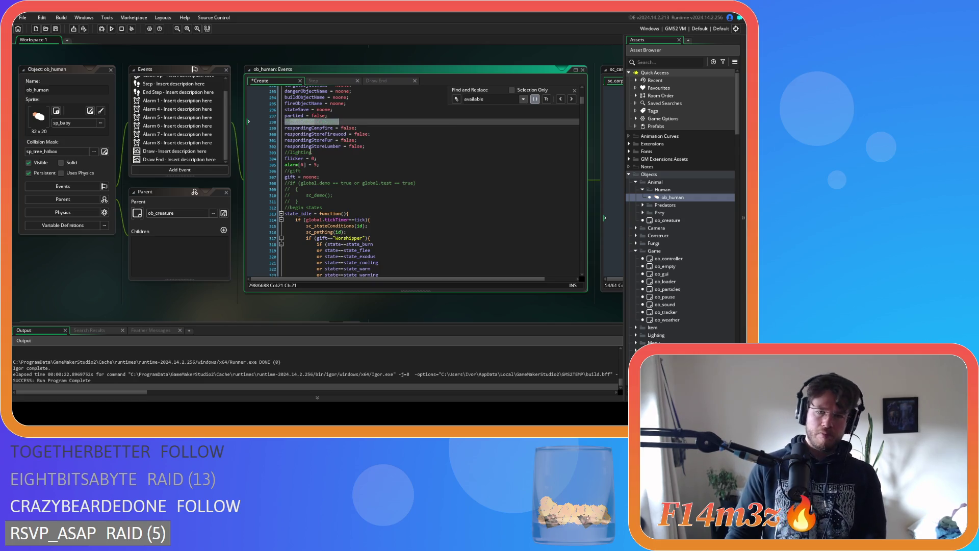
key(ctrl+s)
key(Escape)
Open the sc_saveHuman script from the Asset Browser
scroll(670, 279, down, 10)
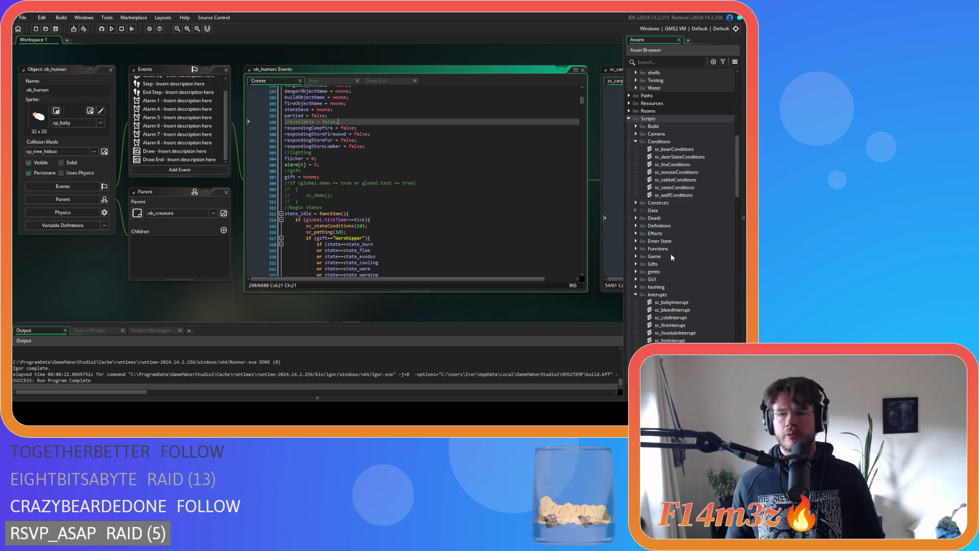
scroll(674, 235, down, 8)
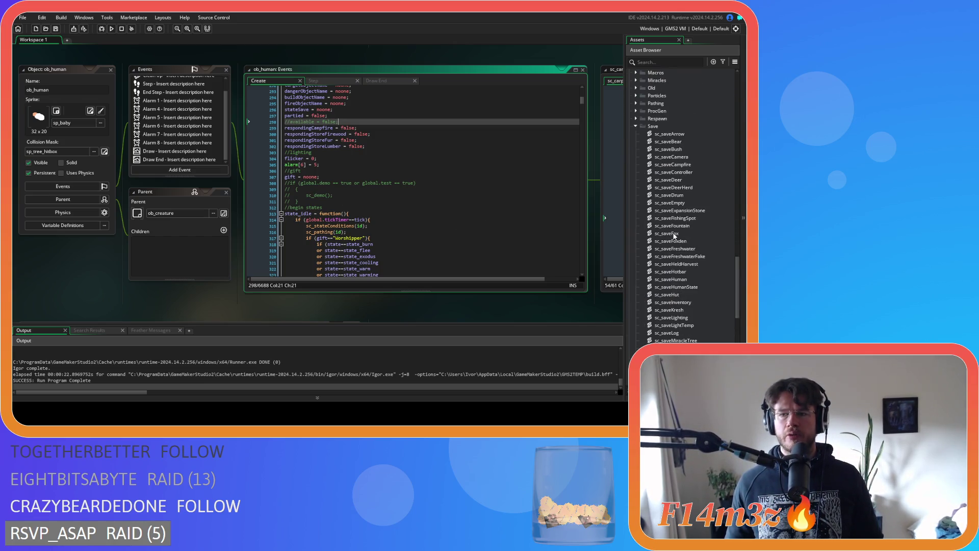
double_click(690, 263)
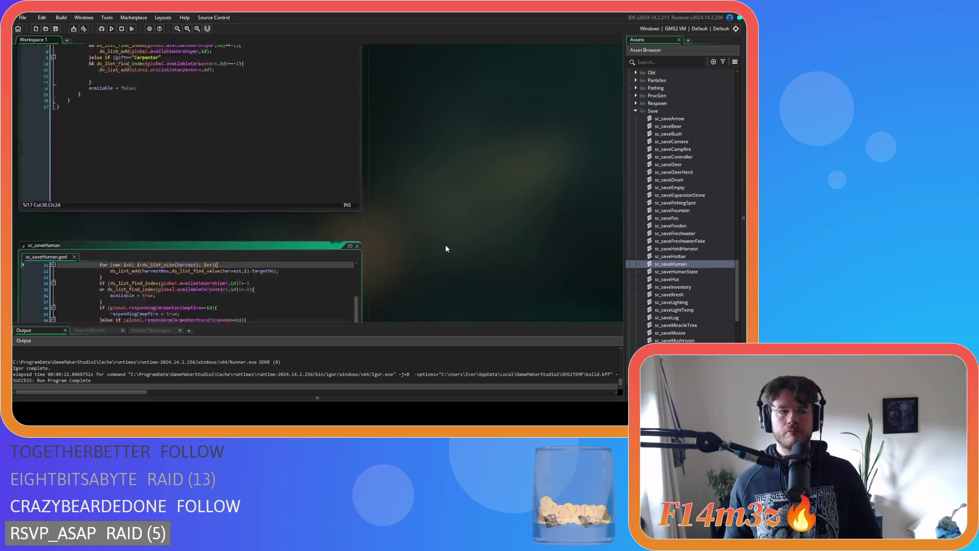
Comment out the availability check on lines 34–37 of sc_saveHuman and save it
drag(101, 199, 101, 196)
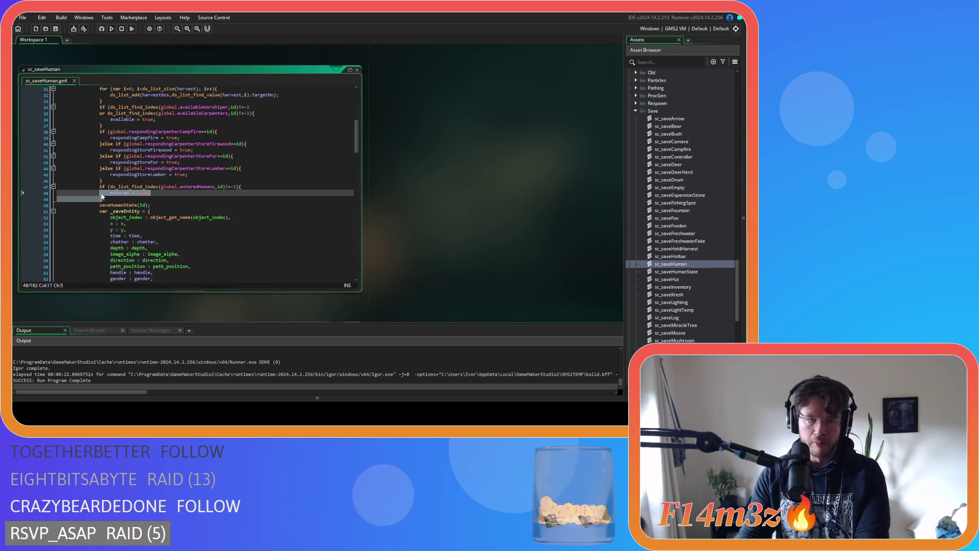
click(100, 187)
scroll(104, 184, up, 3)
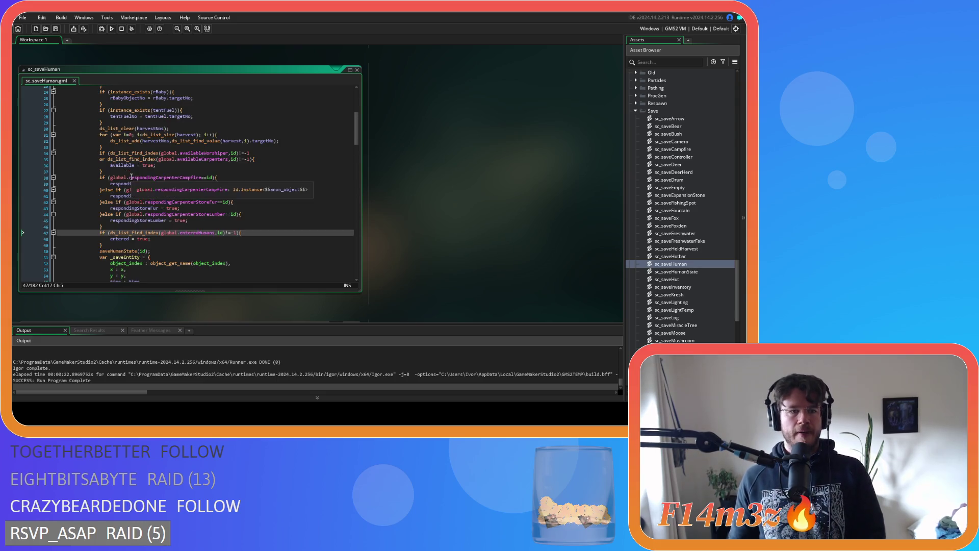
drag(112, 176, 100, 153)
key(ctrl+k)
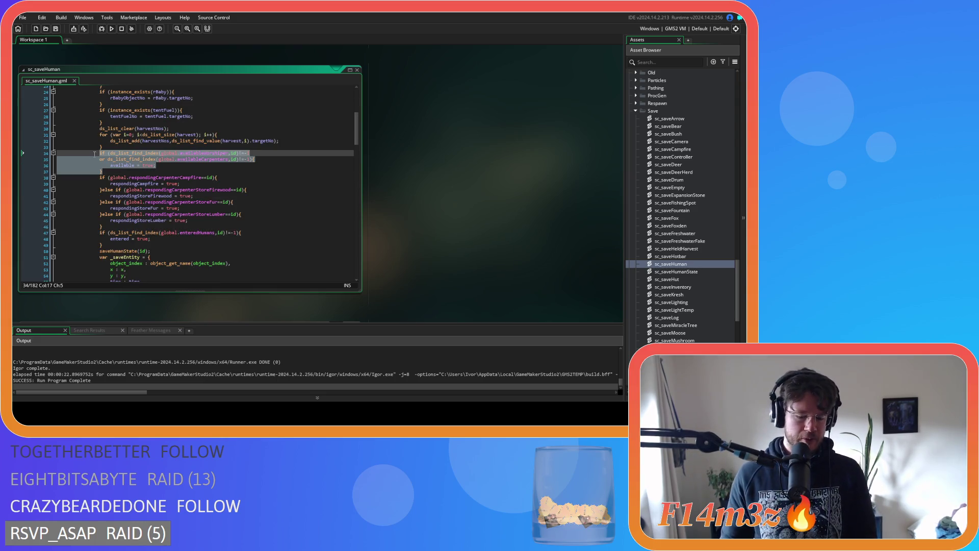
click(180, 160)
key(ctrl+s)
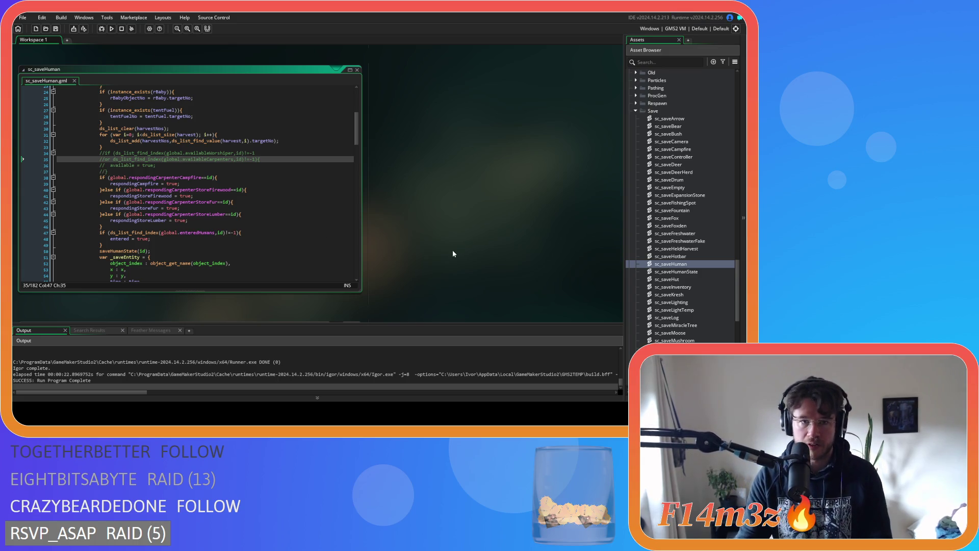
Jump to the sc_loadAvailable script with F12 and look through its code
key(F12)
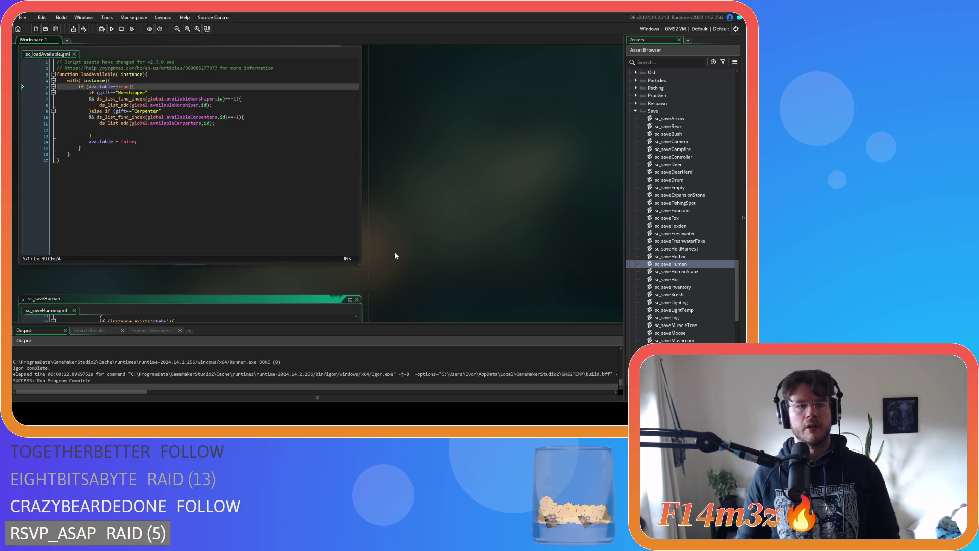
click(155, 135)
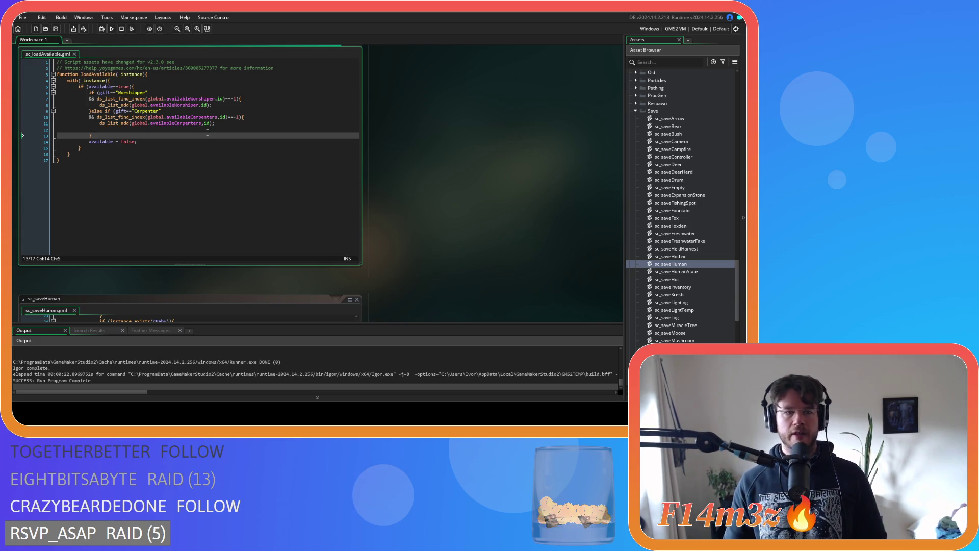
scroll(483, 220, down, 5)
scroll(442, 286, up, 5)
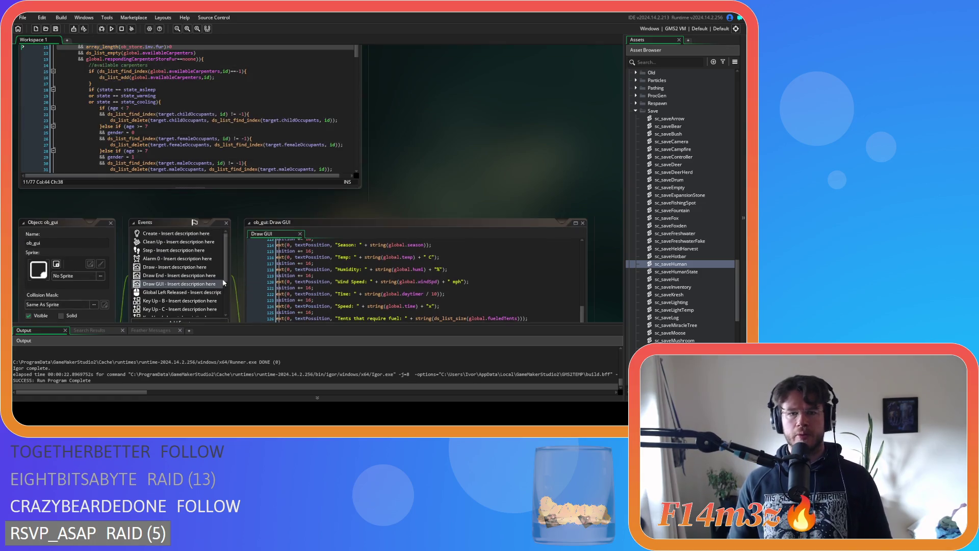
scroll(468, 171, up, 8)
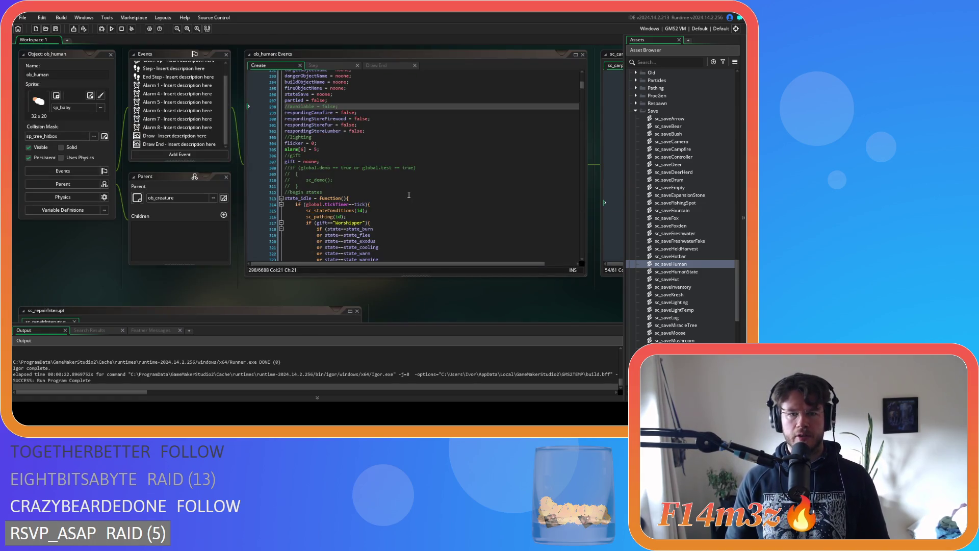
Select lines 51–56 of state!= conditions in sc_carpenterAllocation, then pan back to sc_loadAvailable
mouse_move(484, 309)
mouse_down()
mouse_move(278, 329)
mouse_move(290, 319)
mouse_move(217, 311)
mouse_up()
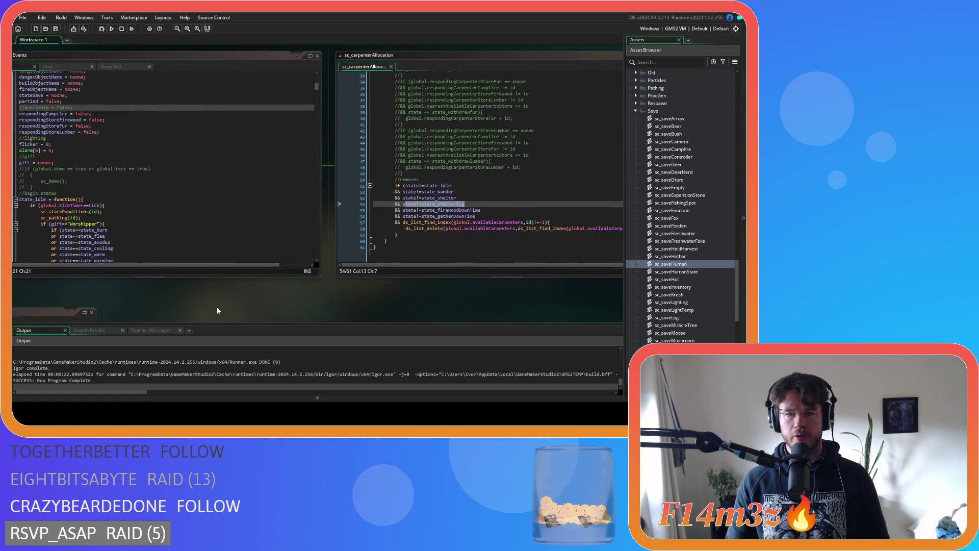
drag(405, 186, 487, 218)
key(ctrl+c)
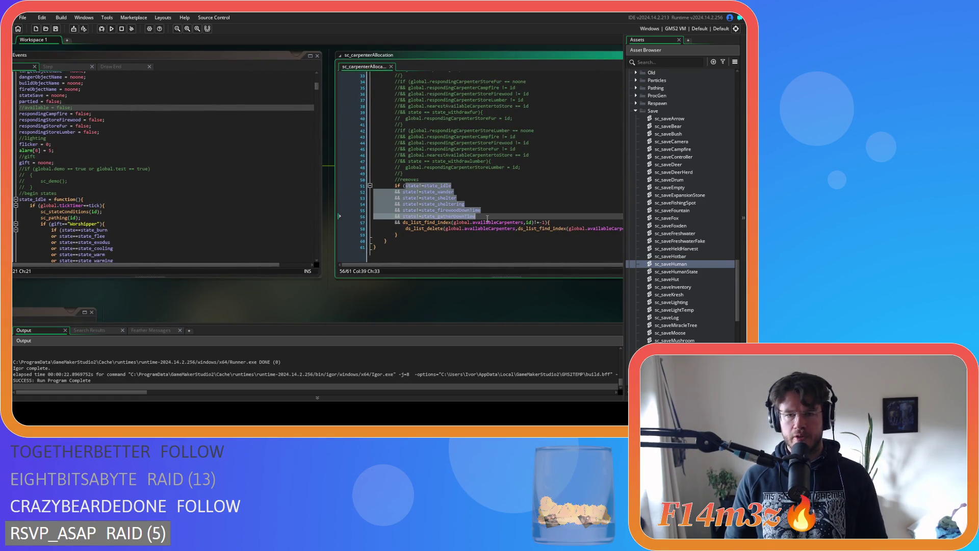
mouse_move(164, 304)
mouse_down()
mouse_move(411, 97)
mouse_move(445, 169)
mouse_move(254, 221)
mouse_move(356, 112)
mouse_up()
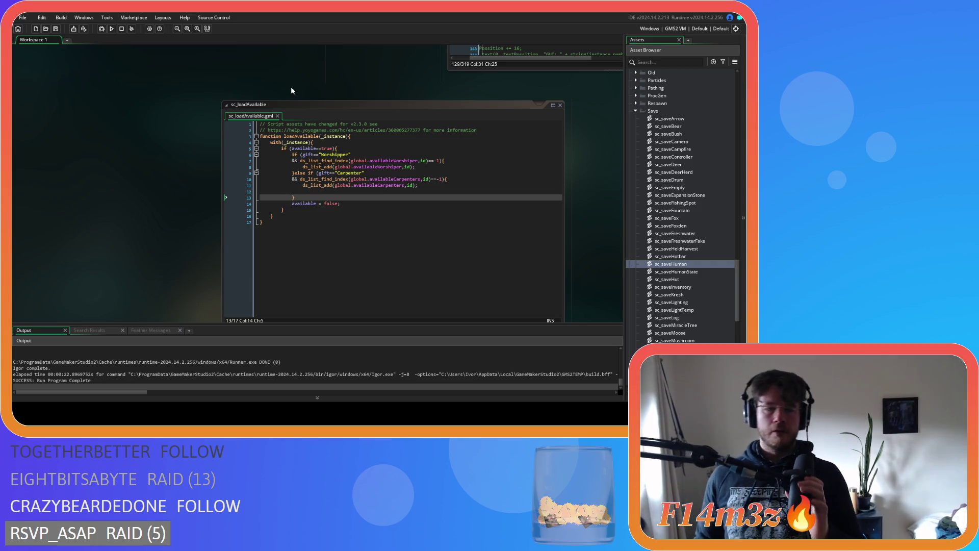
Paste the six state conditions under the Carpenter check and wrap them in '&& ( ... )'
click(366, 173)
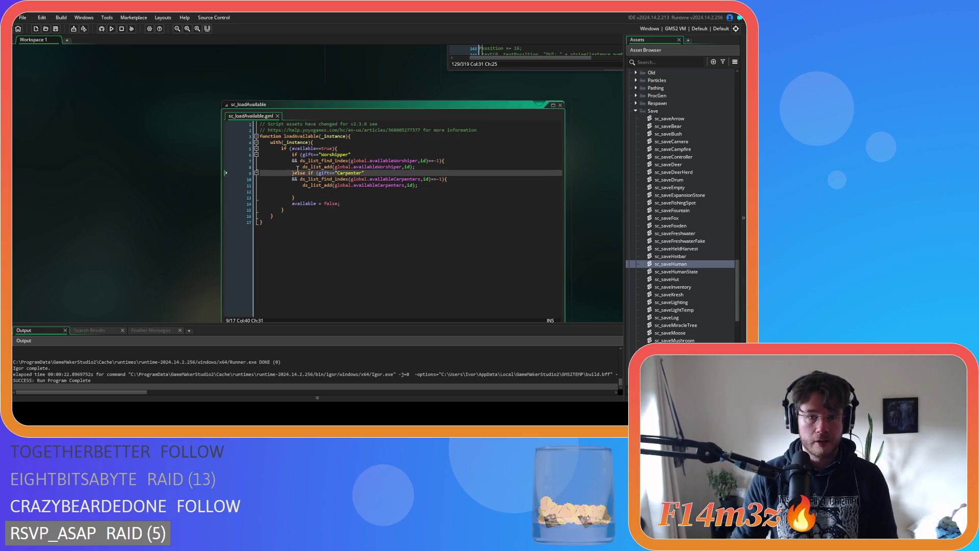
key(ctrl+v)
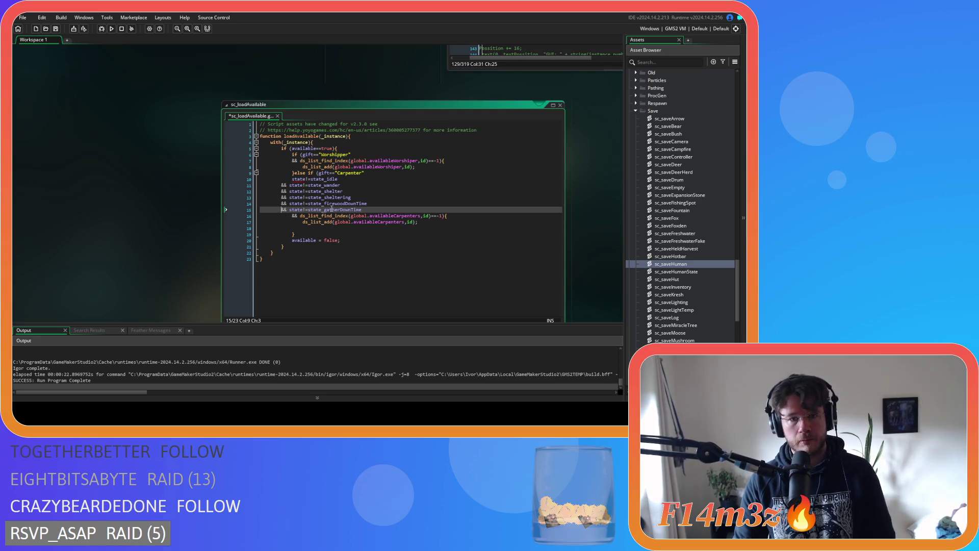
drag(372, 209, 257, 182)
key(Tab)
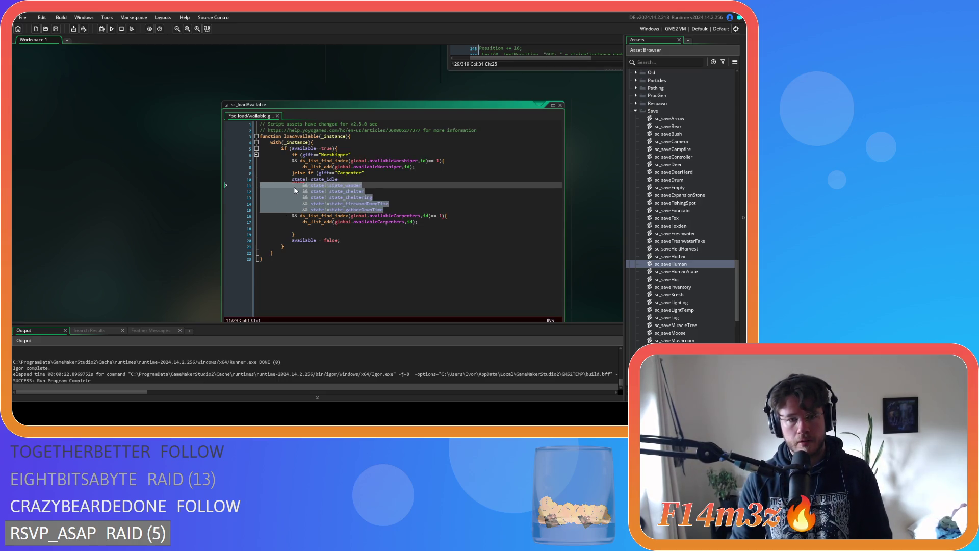
key(shift+Tab)
click(291, 179)
text(&& ()
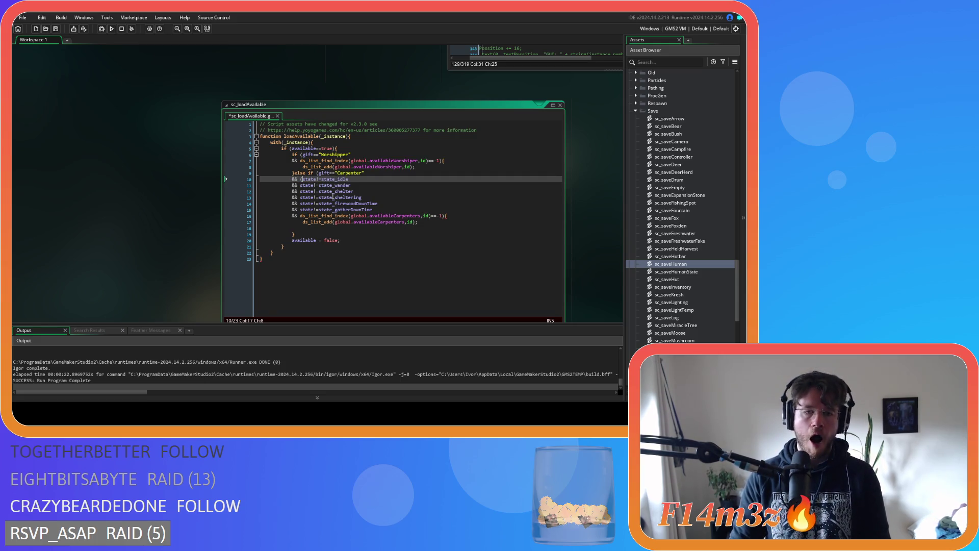
click(373, 210)
text())
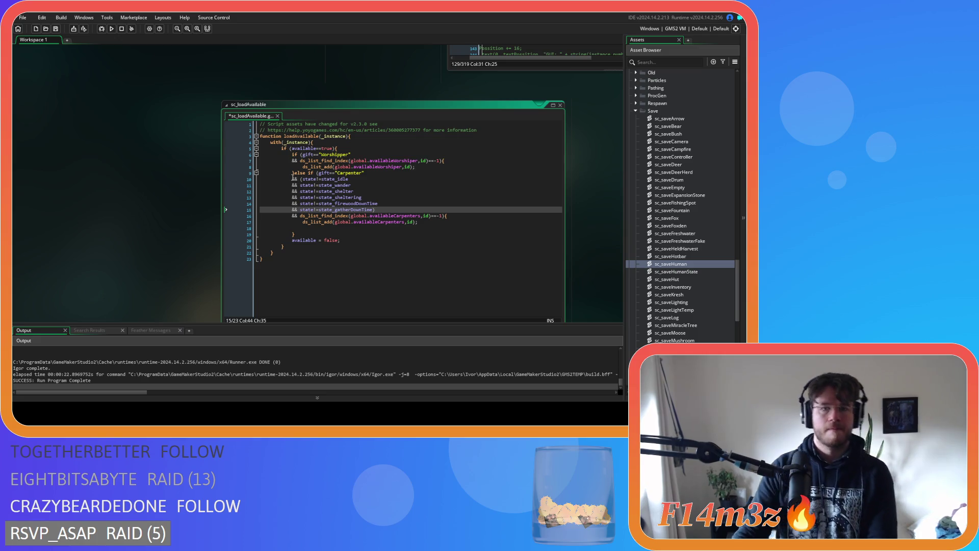
Replace the && operators on lines 11–15 with 'or'
double_click(294, 185)
text(or)
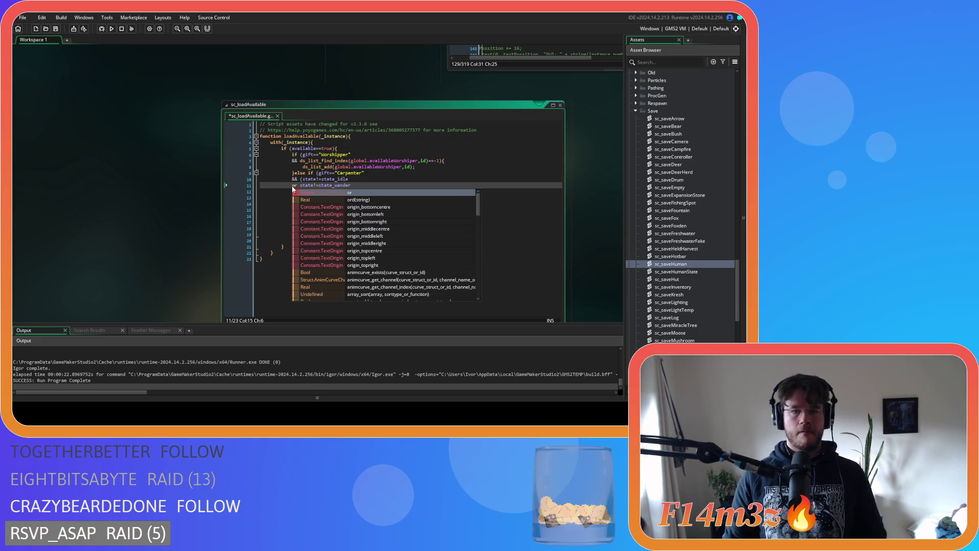
click(294, 185)
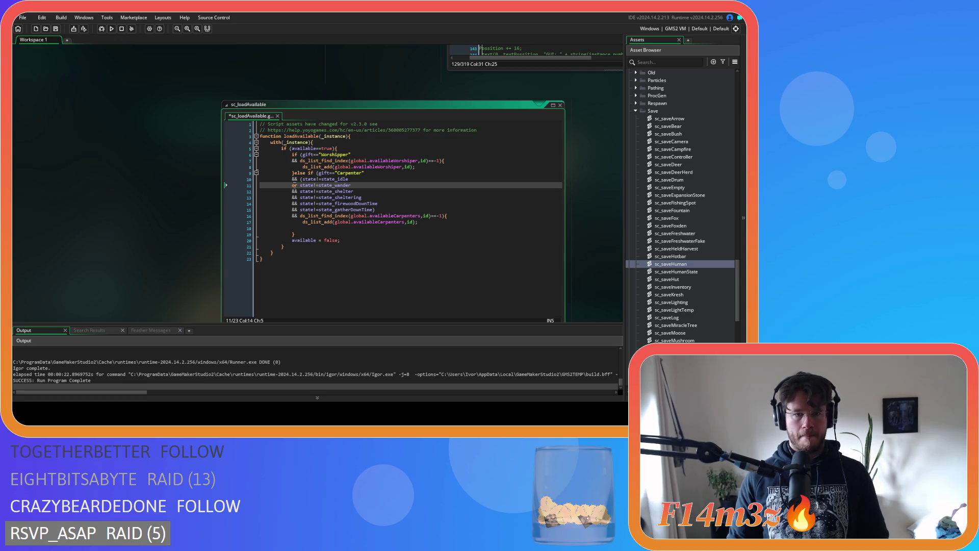
double_click(294, 191)
text(or)
click(295, 197)
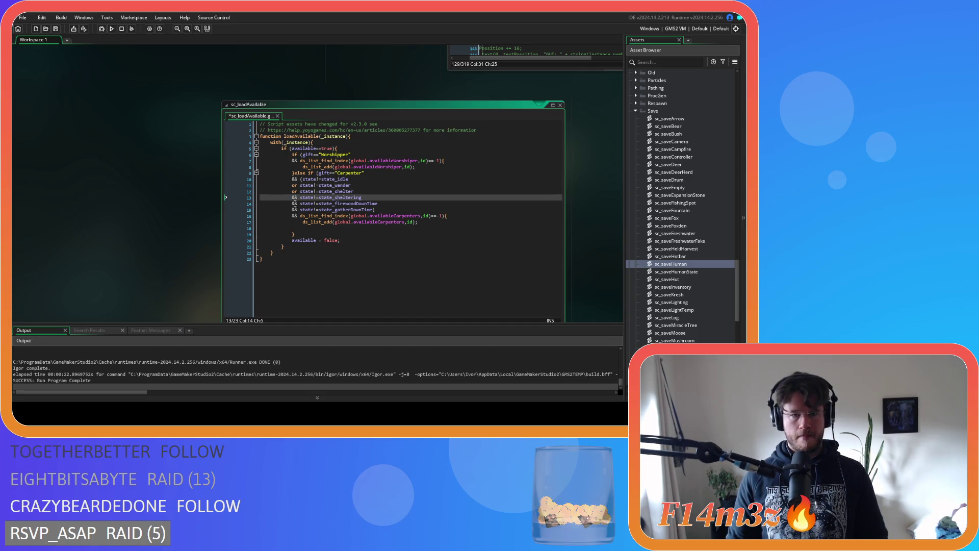
text(or)
click(293, 204)
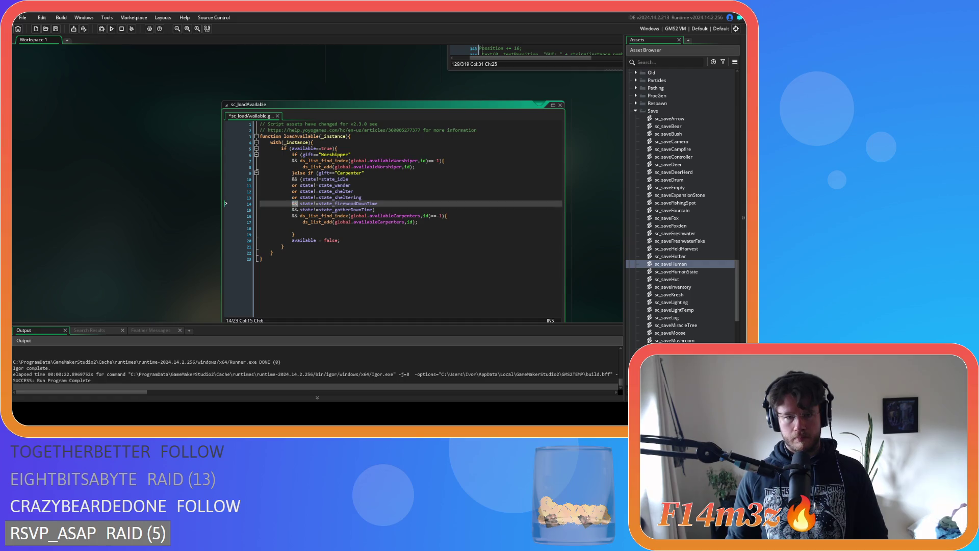
double_click(294, 210)
text(or)
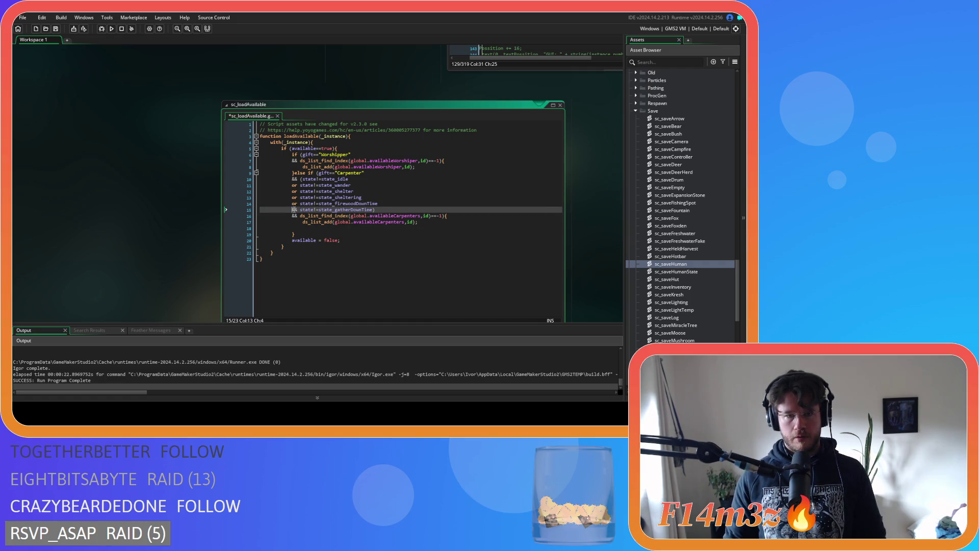
Turn the idle, wander, shelter and downtime state comparisons from != into ==, and save
click(320, 179)
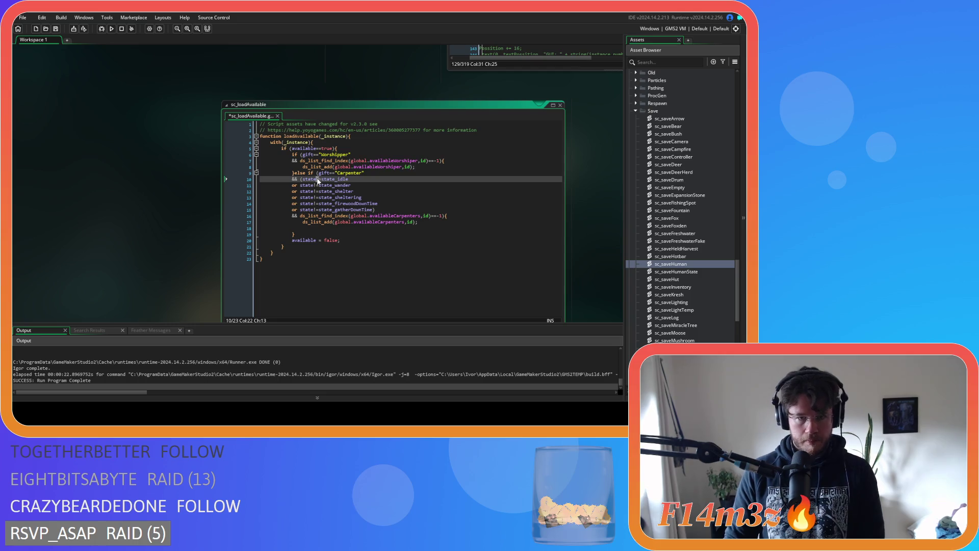
text(!)
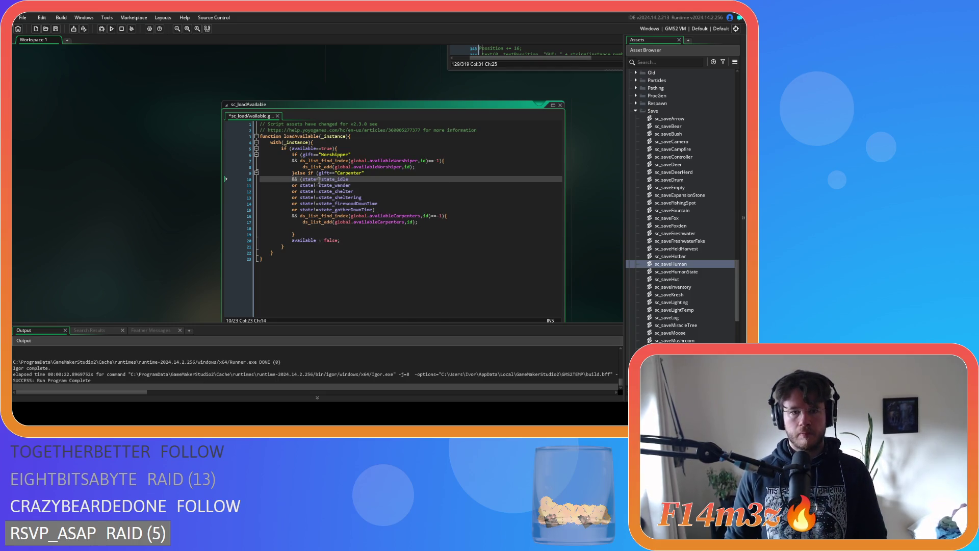
click(317, 185)
key(BackSpace)
text(=)
click(318, 191)
key(BackSpace)
text(=)
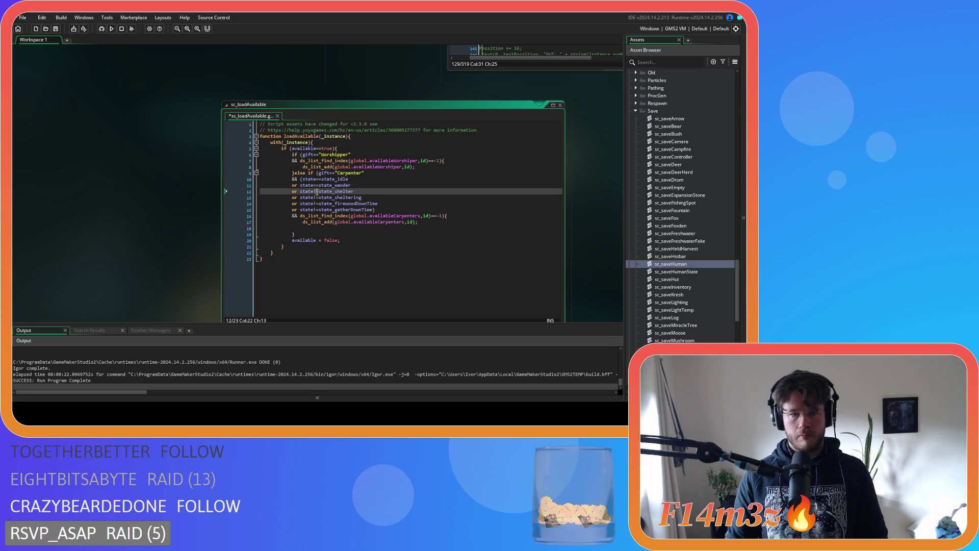
click(316, 198)
click(317, 204)
key(BackSpace)
text(=)
click(317, 210)
key(ctrl+s)
Check the bracket pairing, then remove every available = false line from sc_loadAvailable
click(391, 211)
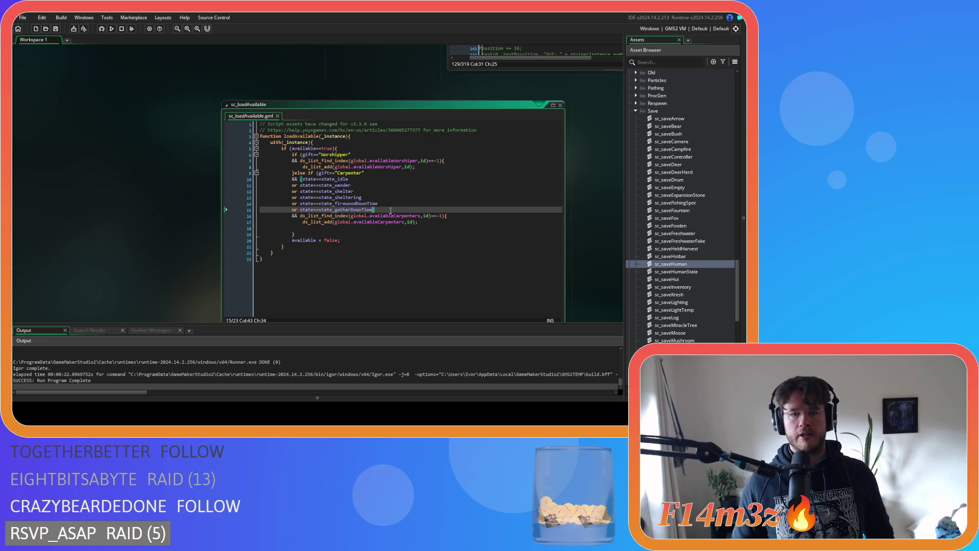
key(Left)
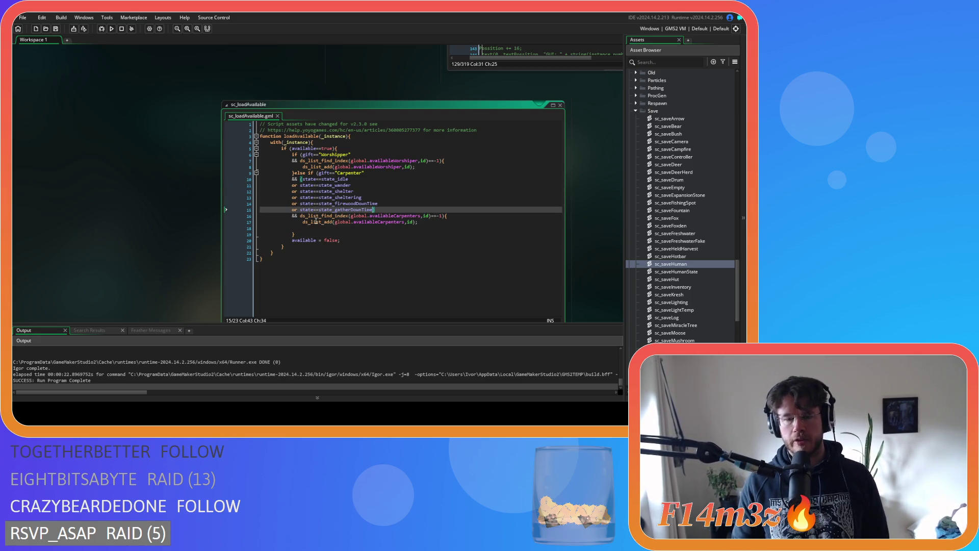
drag(347, 240, 292, 243)
key(ctrl+c)
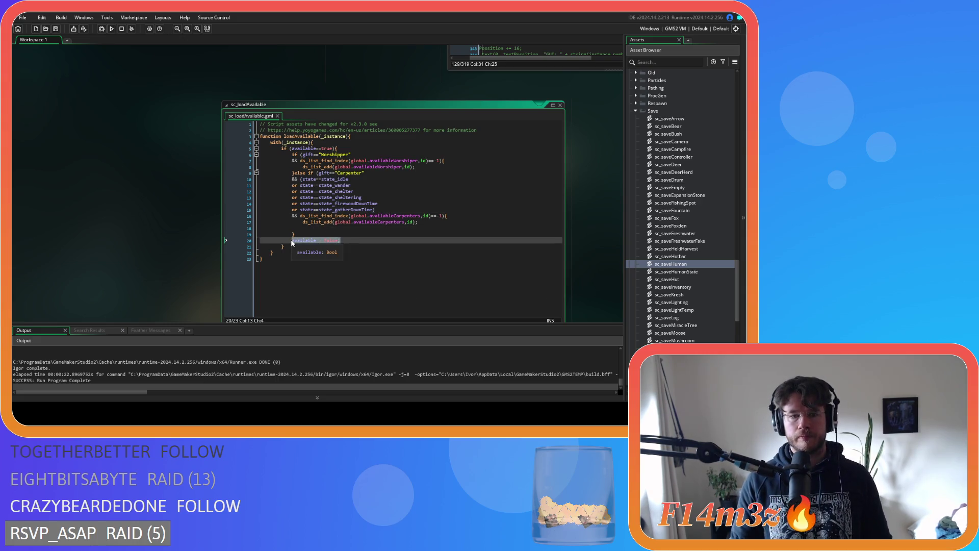
key(BackSpace)
key(BackSpace)
key(BackSpace)
key(BackSpace)
click(353, 229)
key(ctrl+v)
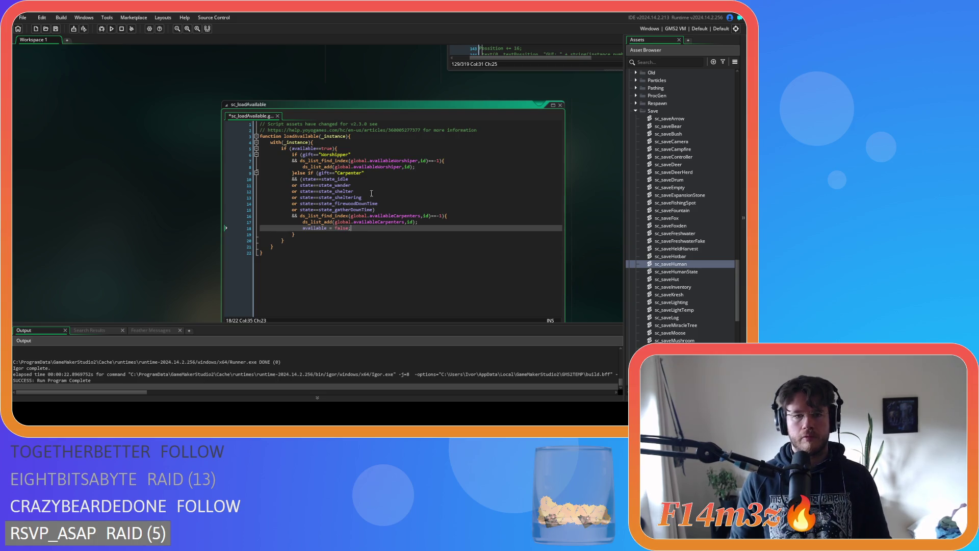
click(416, 167)
key(Return)
key(ctrl+v)
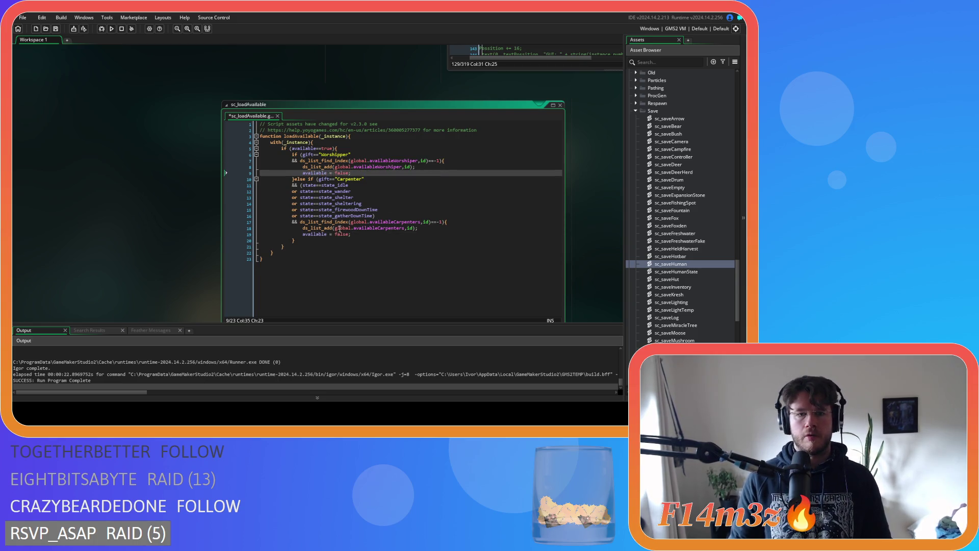
triple_click(316, 234)
key(BackSpace)
drag(352, 173, 237, 175)
key(BackSpace)
key(BackSpace)
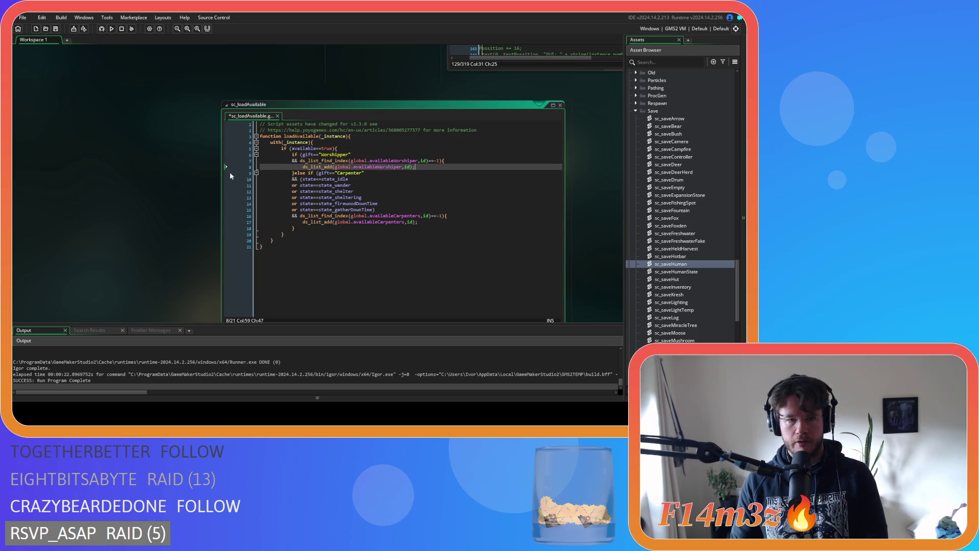
Save sc_loadAvailable and pan the workspace to ob_human's code window
key(ctrl+s)
click(354, 154)
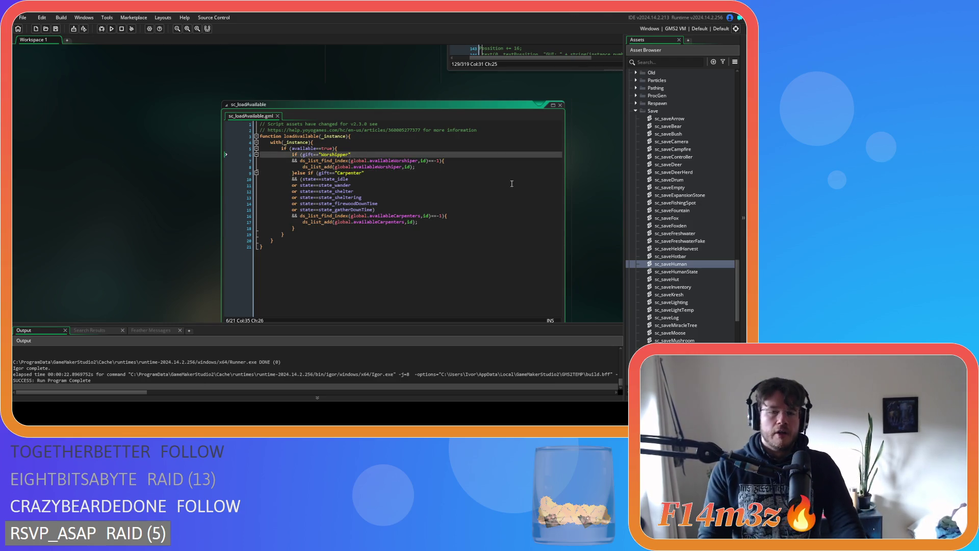
scroll(601, 237, up, 5)
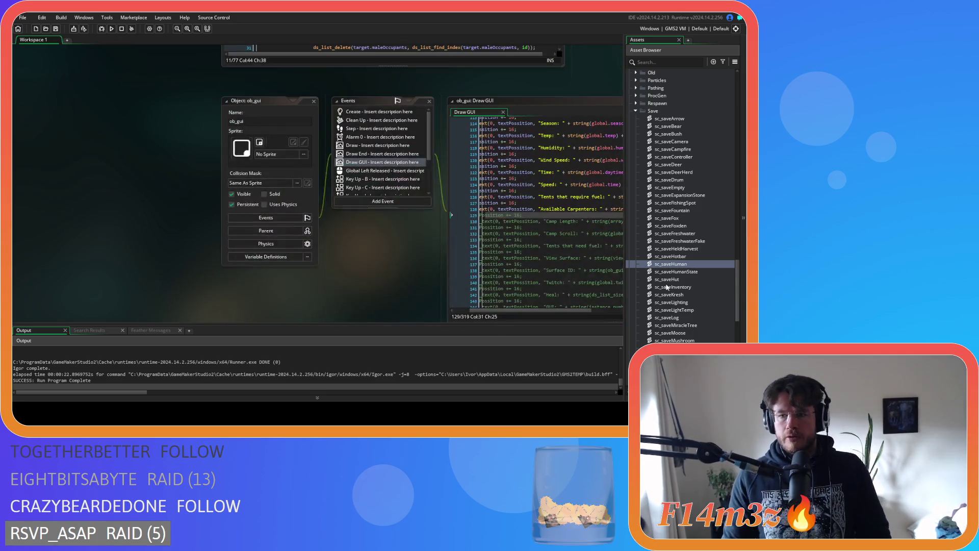
scroll(328, 209, down, 10)
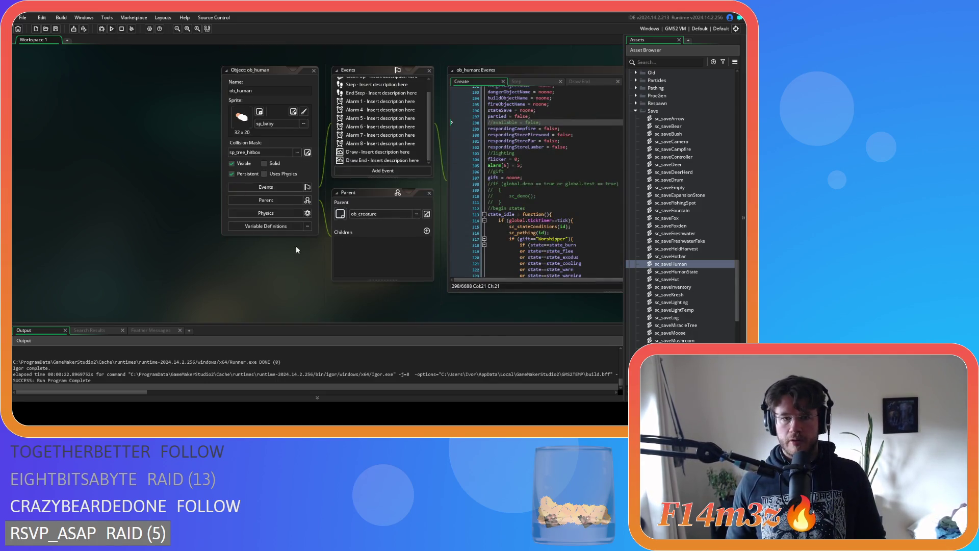
drag(303, 249, 106, 253)
scroll(484, 209, down, 6)
Select the worshipper state conditions in ob_human's Create event and check their brackets
mouse_move(342, 125)
mouse_down()
mouse_move(403, 162)
mouse_move(416, 212)
mouse_up()
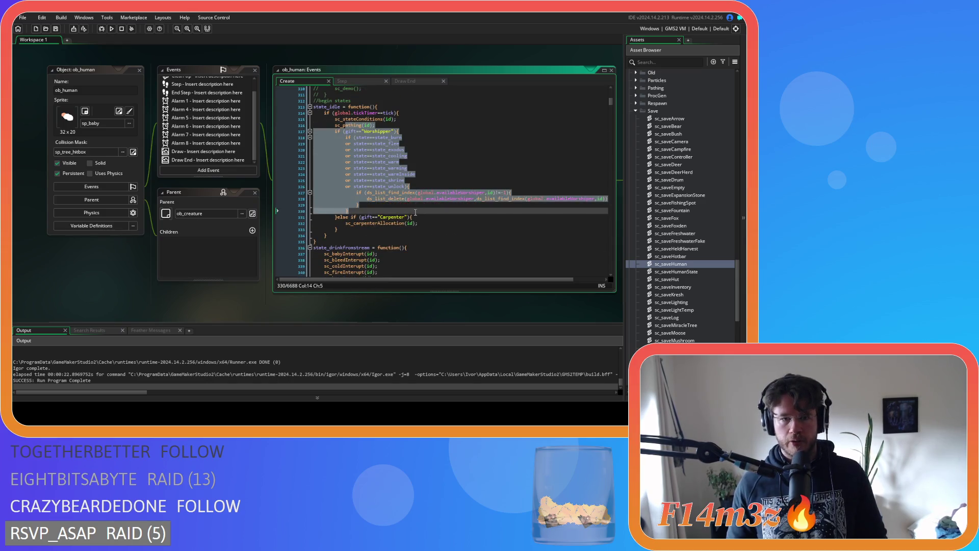
click(416, 213)
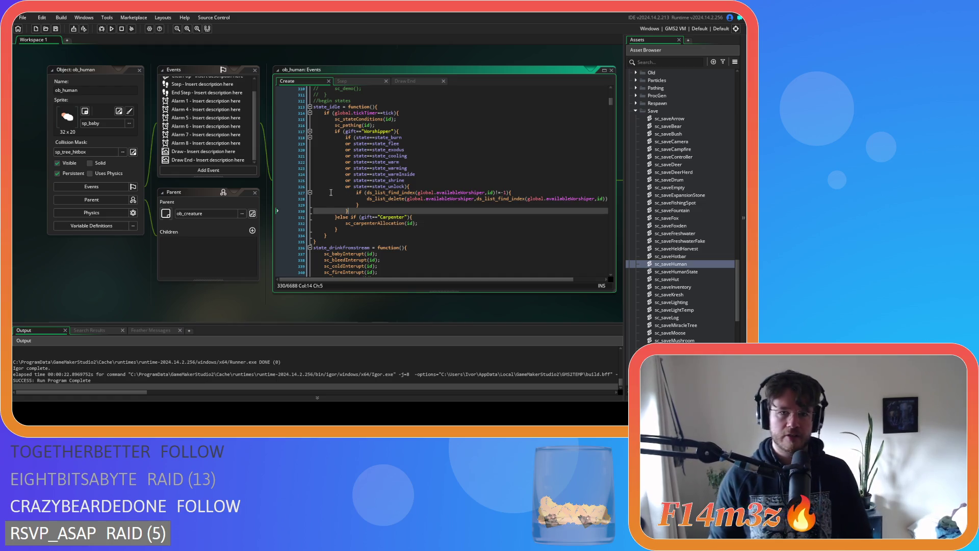
click(397, 198)
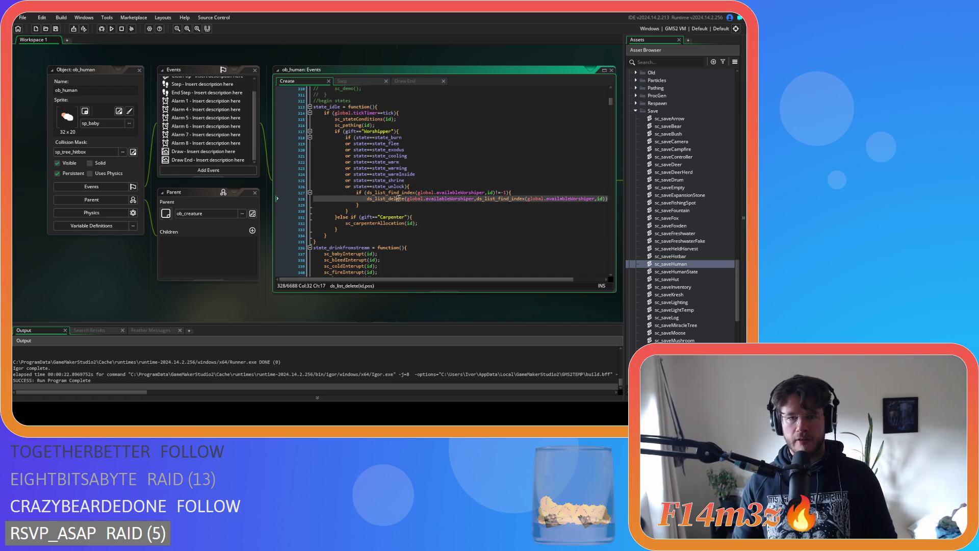
click(405, 186)
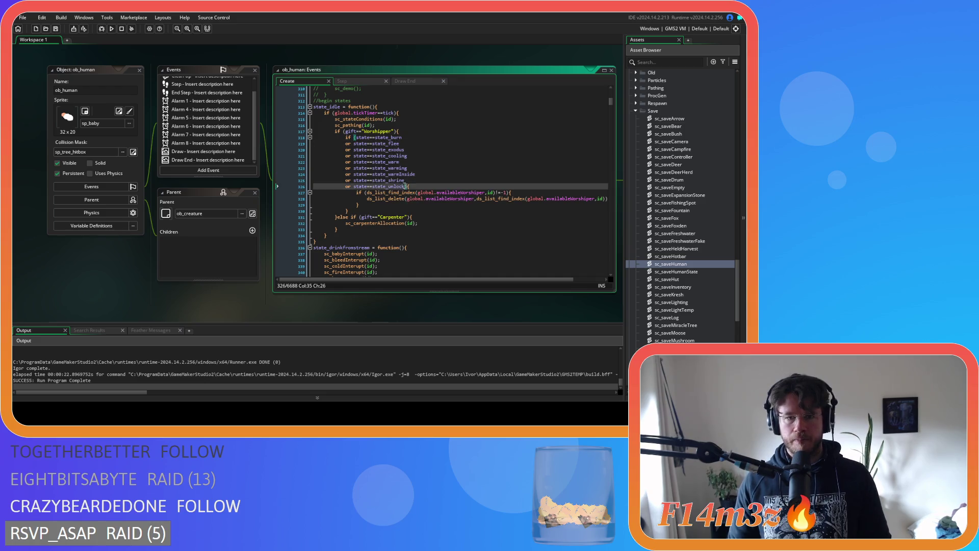
drag(405, 186, 356, 138)
click(388, 170)
key(Left)
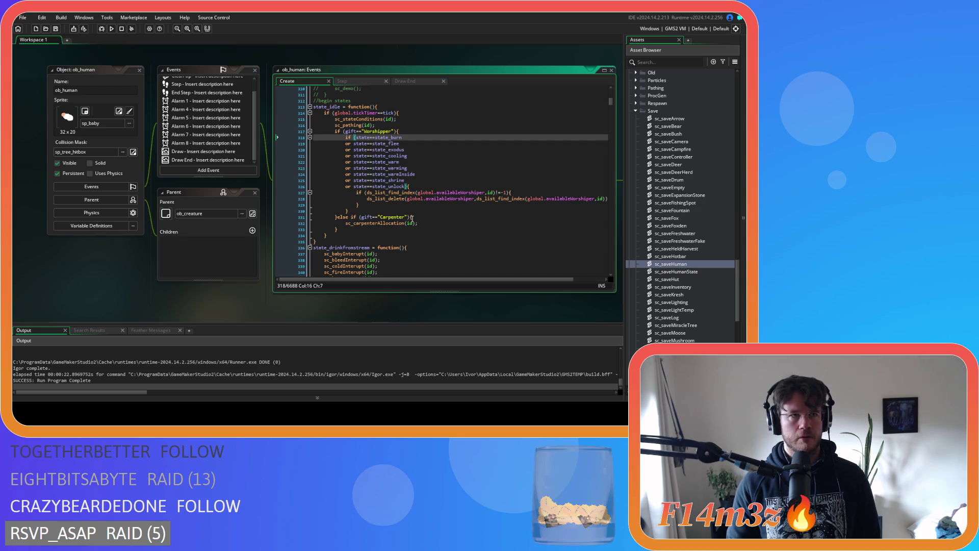
scroll(280, 264, down, 5)
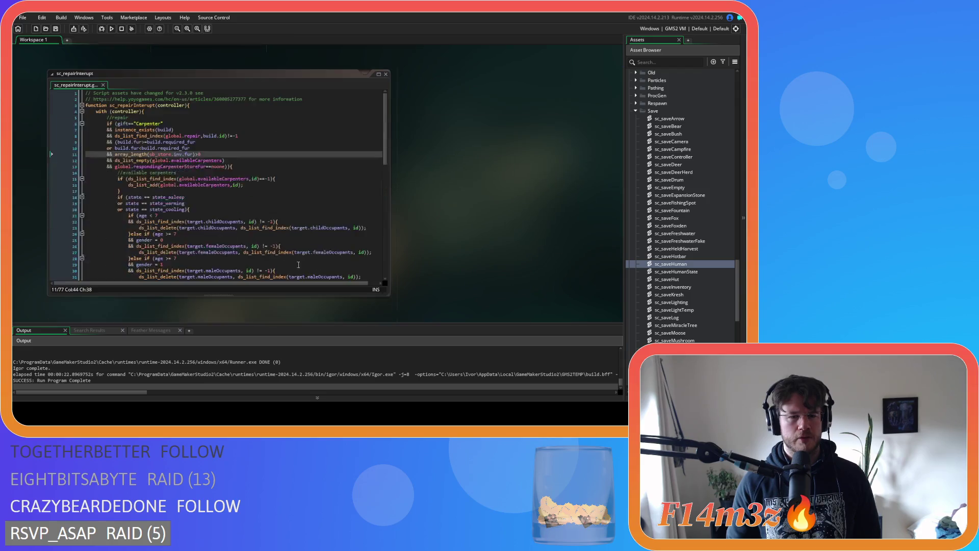
scroll(460, 222, down, 2)
Review the carpenter state conditions in sc_loadAvailable
click(154, 162)
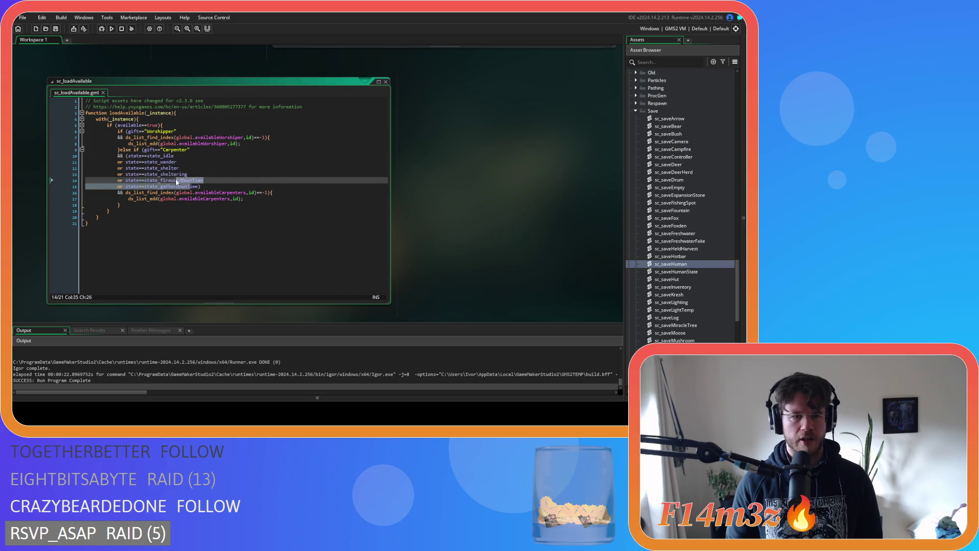
click(153, 156)
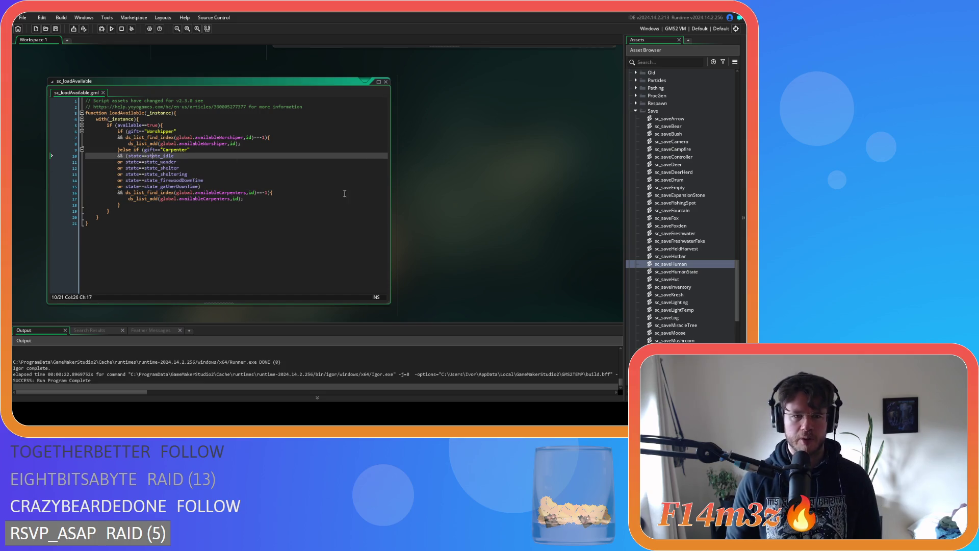
scroll(319, 188, up, 10)
scroll(483, 252, down, 3)
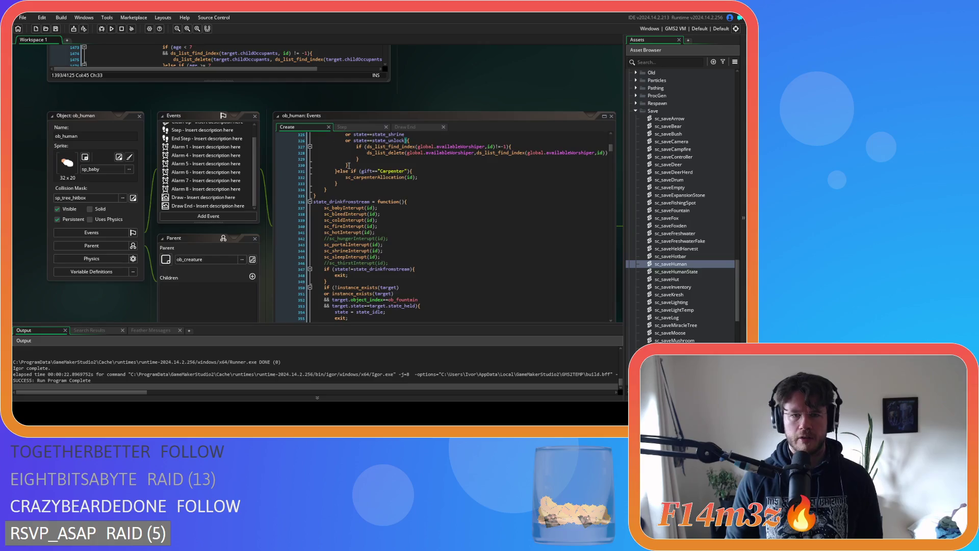
scroll(442, 118, up, 7)
scroll(479, 200, down, 8)
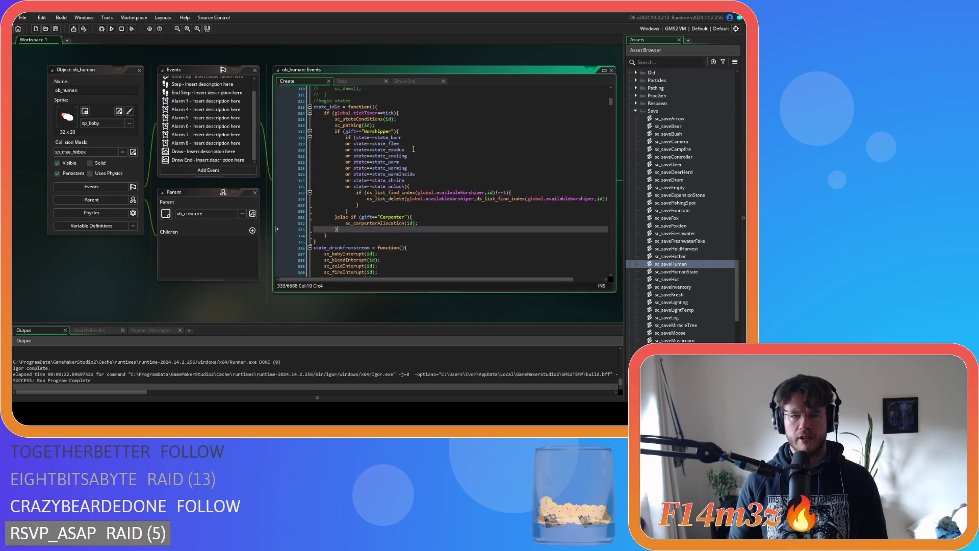
Reselect the full set of worshipper state checks, state_burn through state_unlock, in ob_human
click(403, 186)
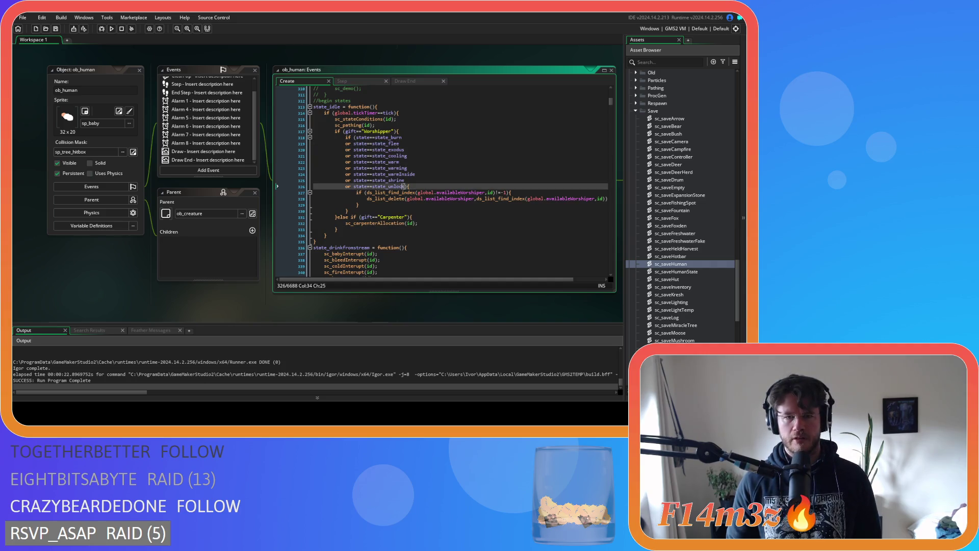
drag(401, 186, 354, 138)
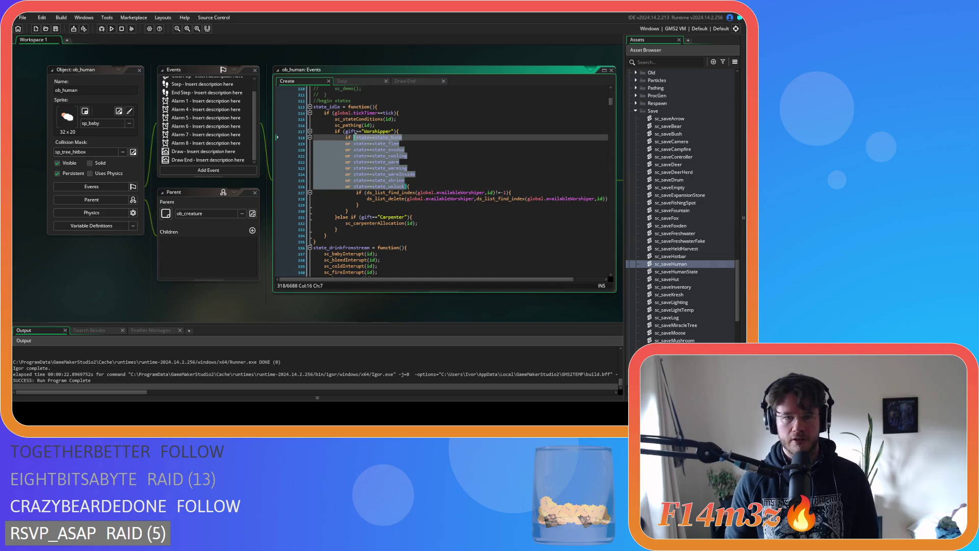
click(390, 169)
click(406, 187)
drag(406, 187, 360, 138)
click(362, 138)
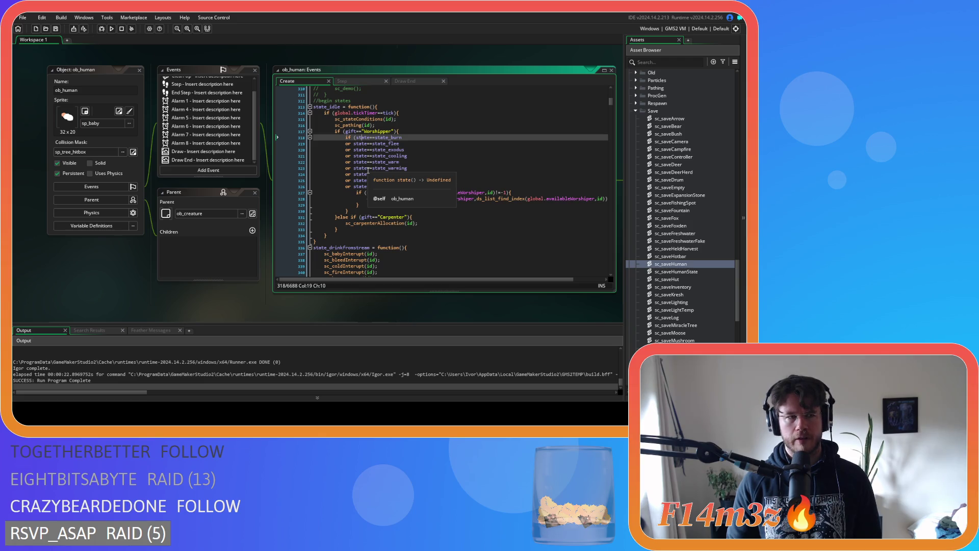
click(407, 185)
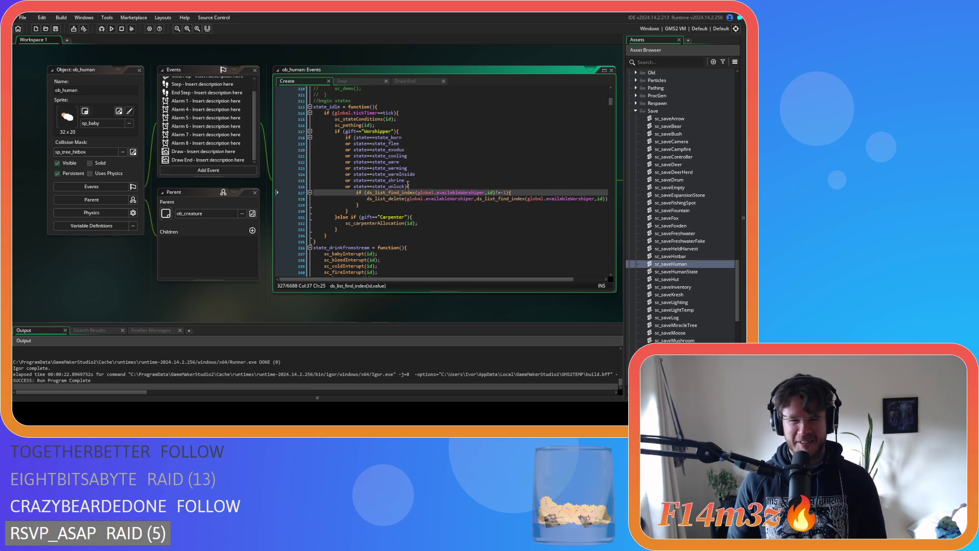
mouse_move(407, 185)
mouse_down()
mouse_move(372, 139)
mouse_move(358, 137)
mouse_move(383, 161)
mouse_move(356, 138)
mouse_up()
key(ctrl+c)
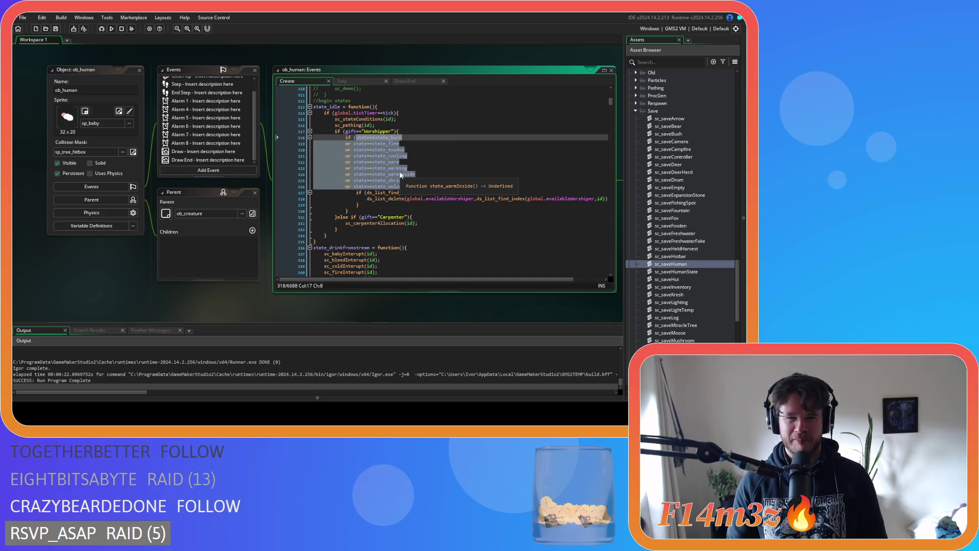
Place the insertion point in sc_loadAvailable's Worshipper branch
scroll(248, 239, up, 5)
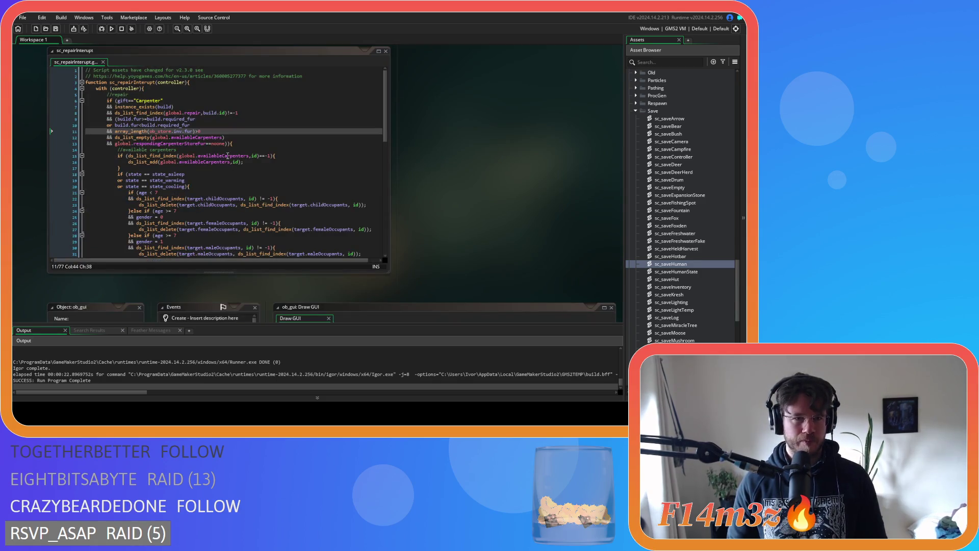
scroll(228, 156, down, 5)
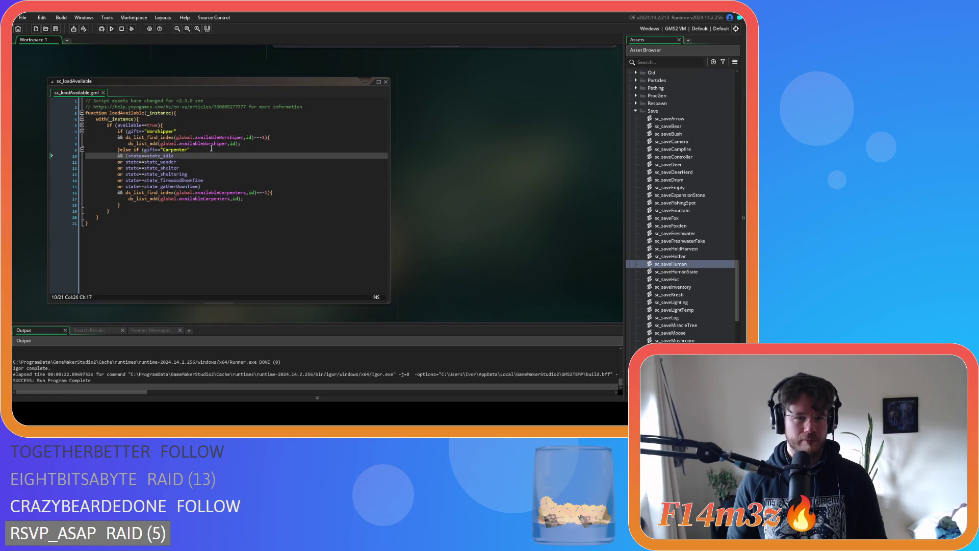
click(113, 135)
Paste the worshipper state checks after the gift test and change each == to !=
key(ctrl+v)
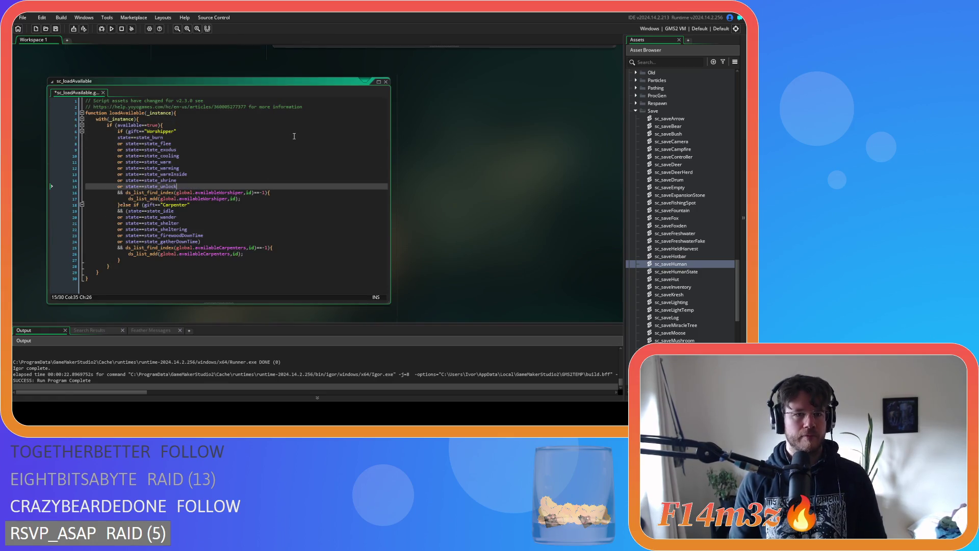
click(114, 135)
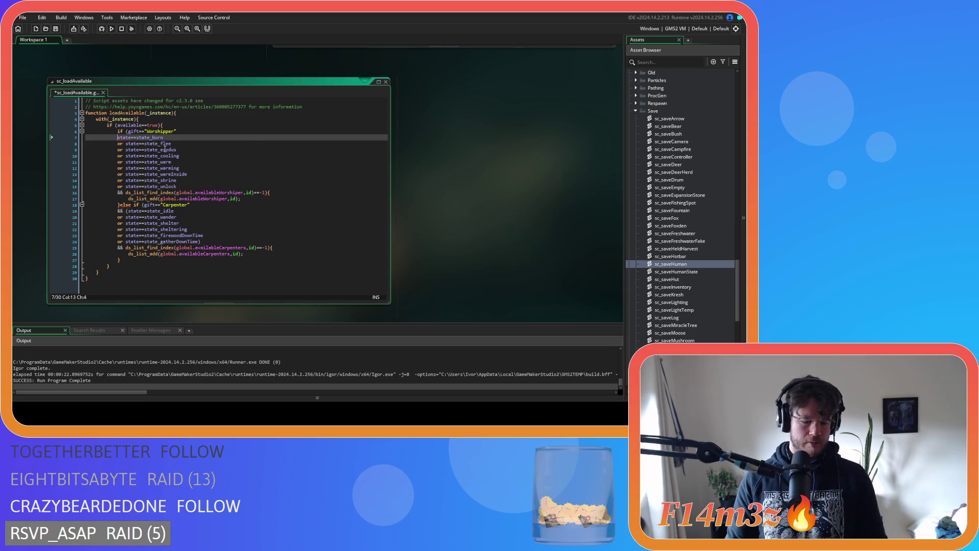
text(&&)
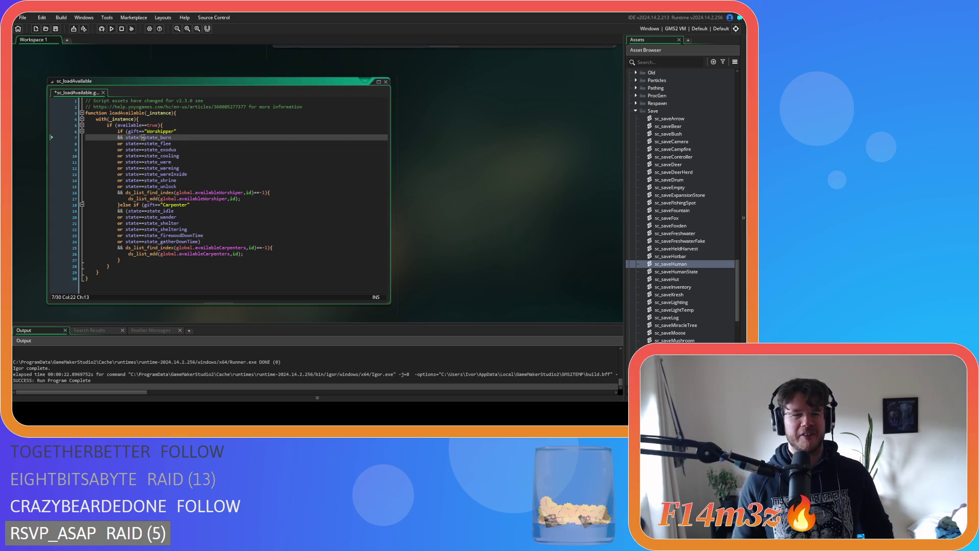
key(Down)
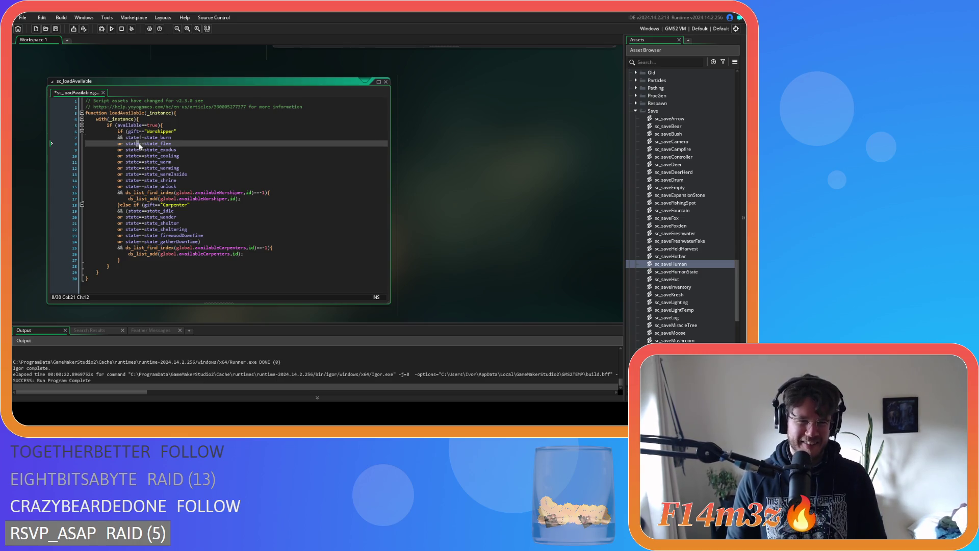
key(BackSpace)
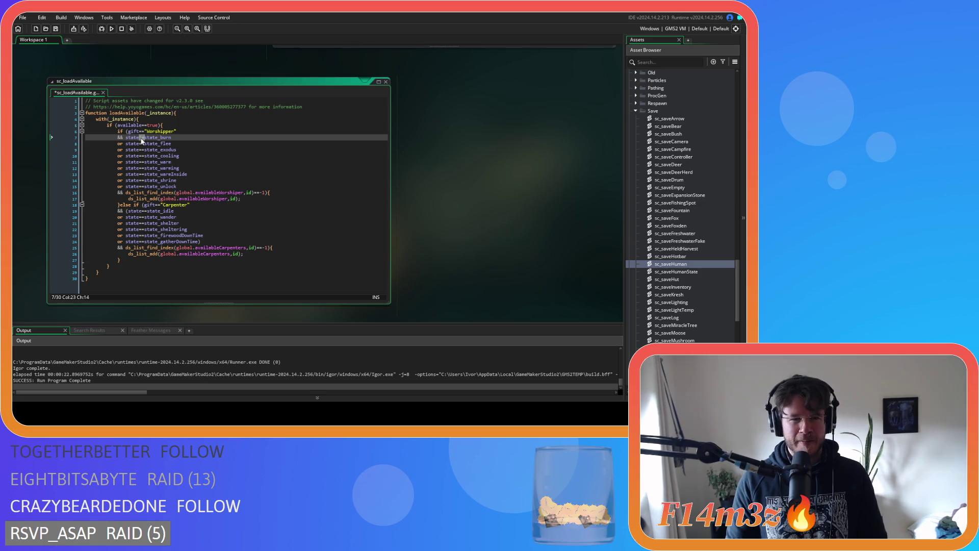
text(!)
key(Down)
key(BackSpace)
text(!)
key(Down)
key(BackSpace)
text(!)
key(Down)
key(Down)
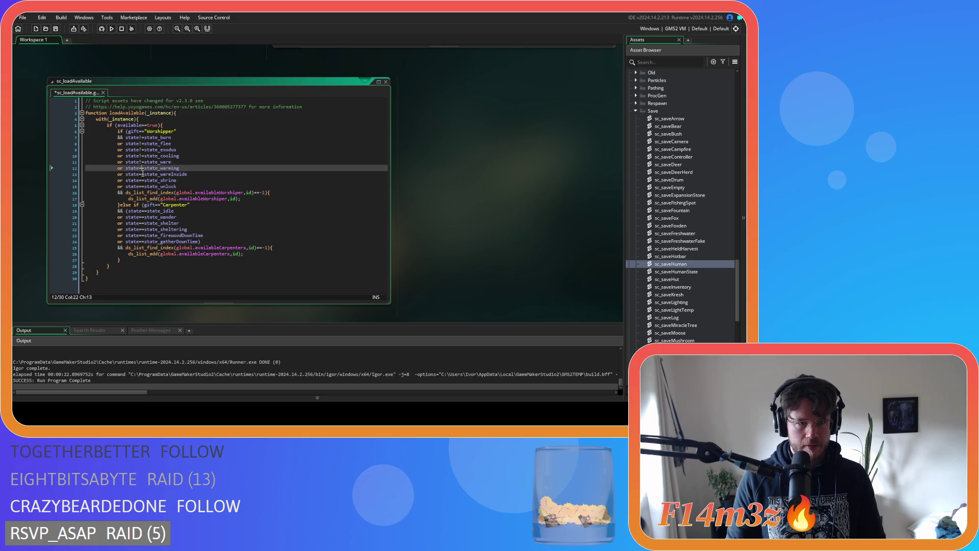
text(!)
key(Down)
key(shift+Right)
text(!)
key(Down)
key(shift+Right)
text(!)
key(Down)
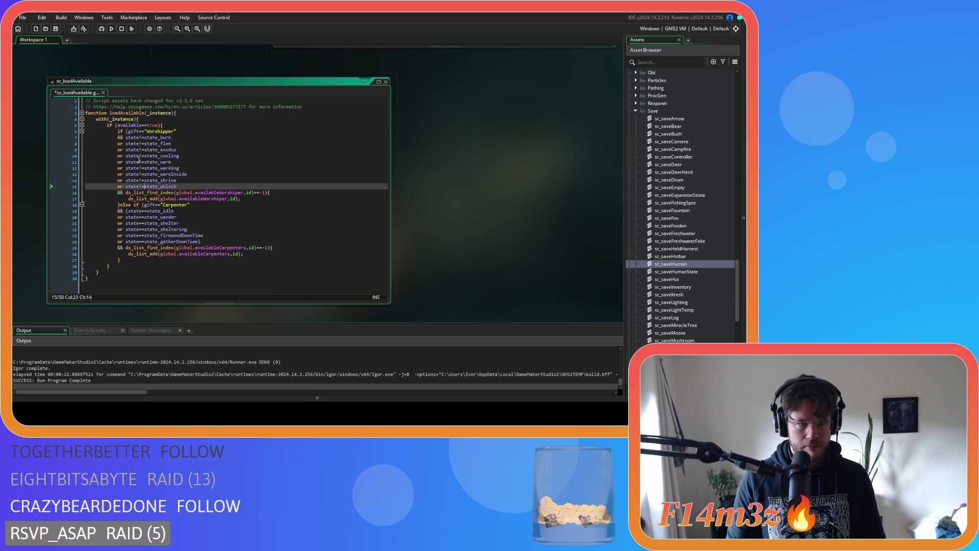
click(120, 138)
Replace each or between the flee, exodus, cooling, warm and shrine checks with &&, then save
key(Down)
key(shift+Left)
key(shift+Left)
text(&&)
key(Down)
key(shift+Left)
key(shift+Left)
text(&&)
key(Down)
key(shift+Left)
key(shift+Left)
text(&&)
key(Down)
key(shift+Left)
key(shift+Left)
text(&&)
key(Down)
key(shift+Left)
key(shift+Left)
text(&&)
key(Down)
key(shift+Left)
key(shift+Left)
text(&&)
key(Down)
key(shift+Left)
key(shift+Left)
text(&&)
key(Down)
key(ctrl+s)
drag(160, 131, 176, 131)
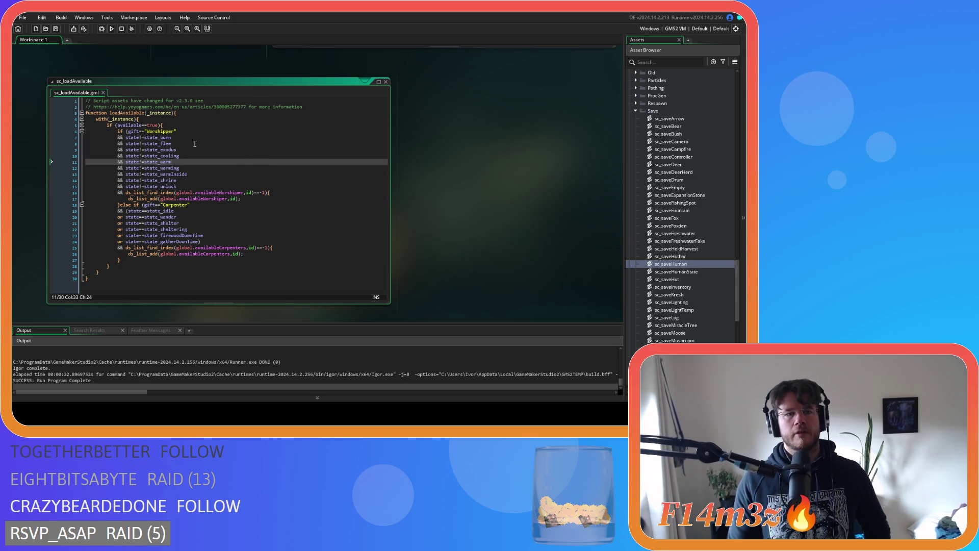
click(173, 126)
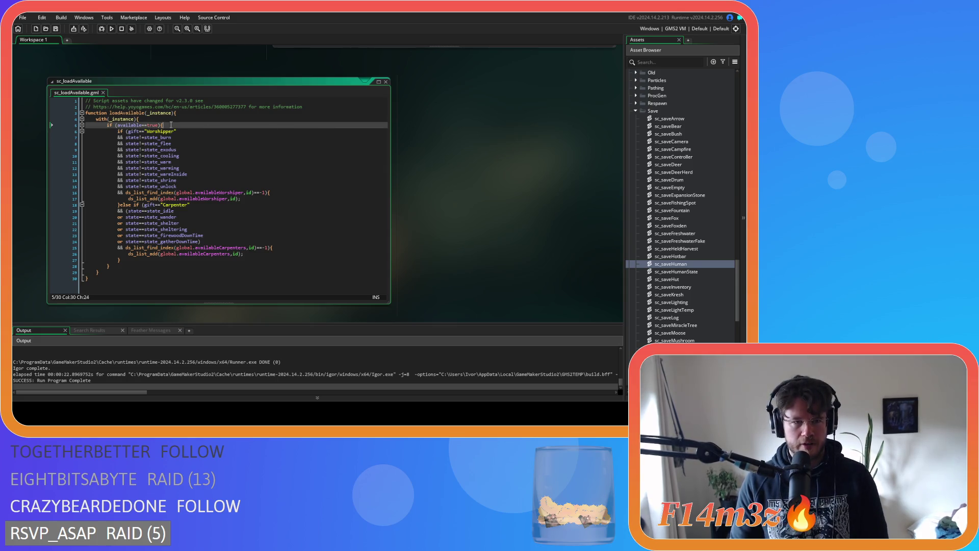
Remove the if (available==true) wrapper and its extra brace, unindent the gift branches, and save
click(123, 263)
key(BackSpace)
key(BackSpace)
key(BackSpace)
text(})
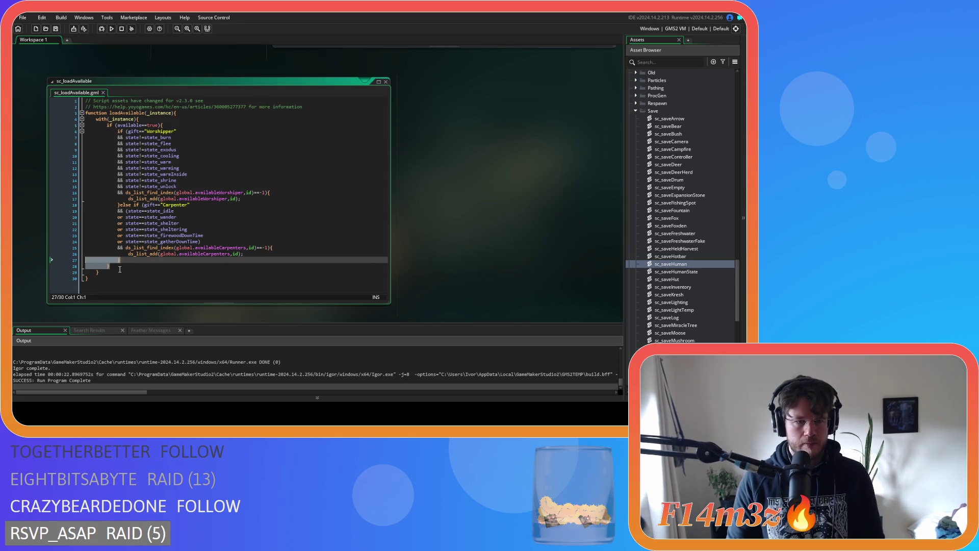
click(185, 126)
click(69, 127)
key(BackSpace)
drag(122, 253, 26, 124)
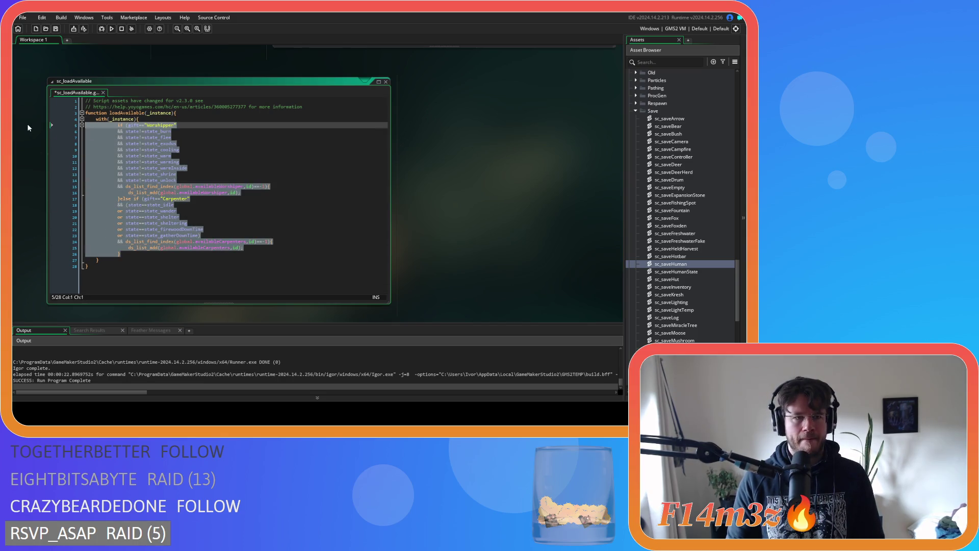
key(shift+Tab)
click(210, 164)
key(ctrl+s)
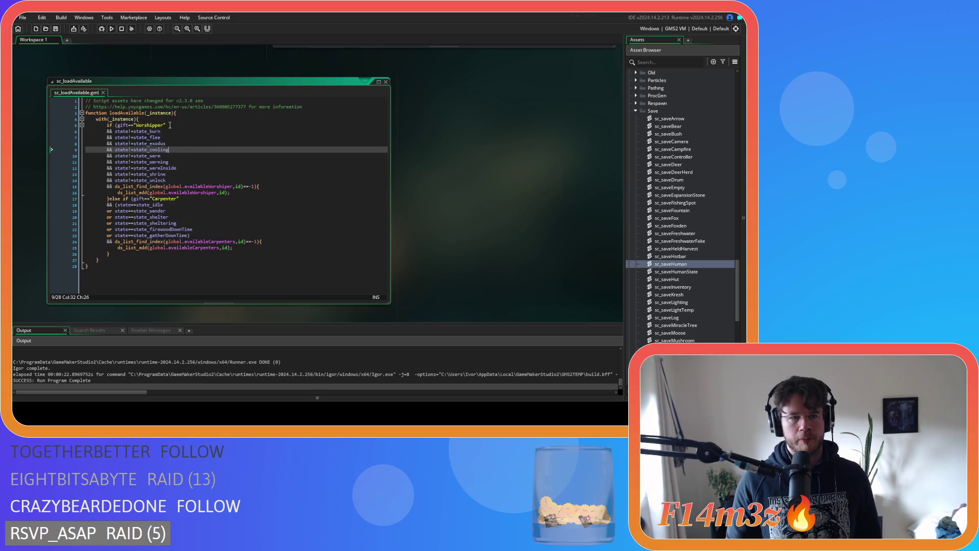
Review the worshipper and carpenter state checks, then run the game with F5
mouse_move(136, 125)
mouse_down()
mouse_move(168, 135)
mouse_move(168, 168)
mouse_move(118, 130)
mouse_up()
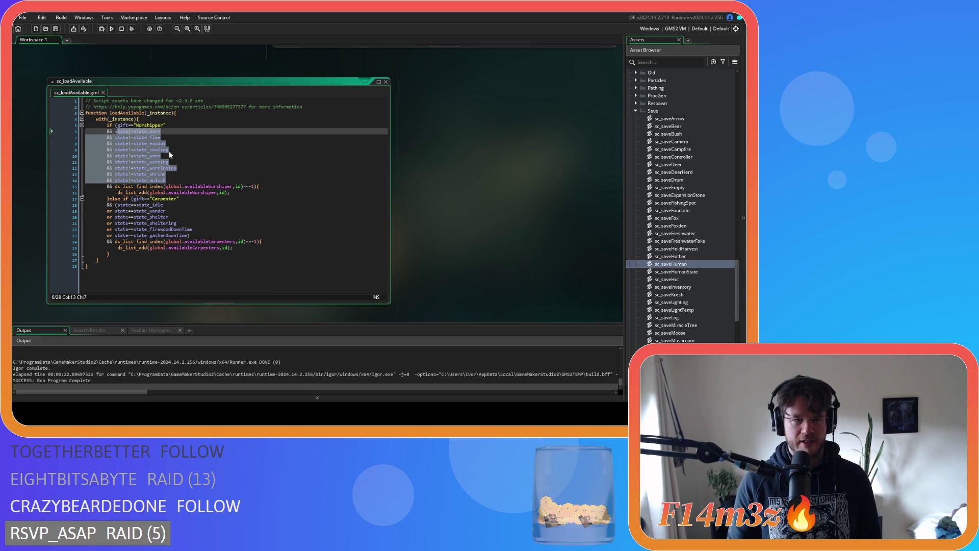
mouse_move(230, 192)
mouse_down()
mouse_move(102, 187)
mouse_move(75, 197)
mouse_up()
click(243, 206)
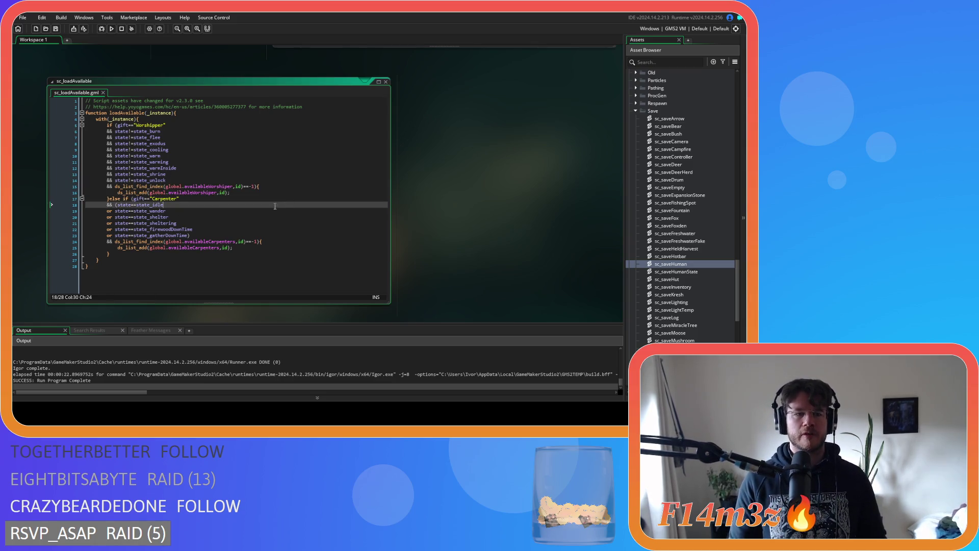
mouse_move(136, 205)
mouse_down()
mouse_move(173, 237)
mouse_move(193, 239)
mouse_up()
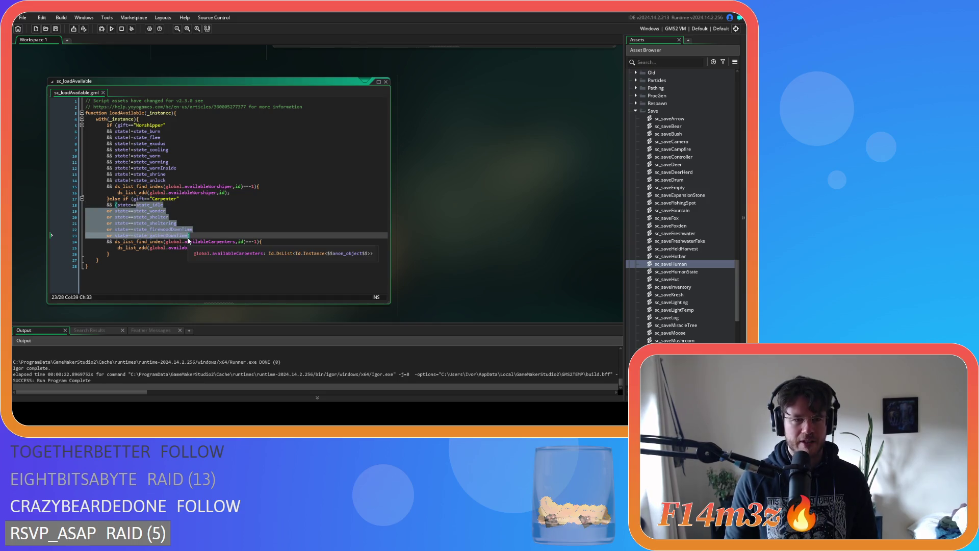
click(192, 238)
click(264, 249)
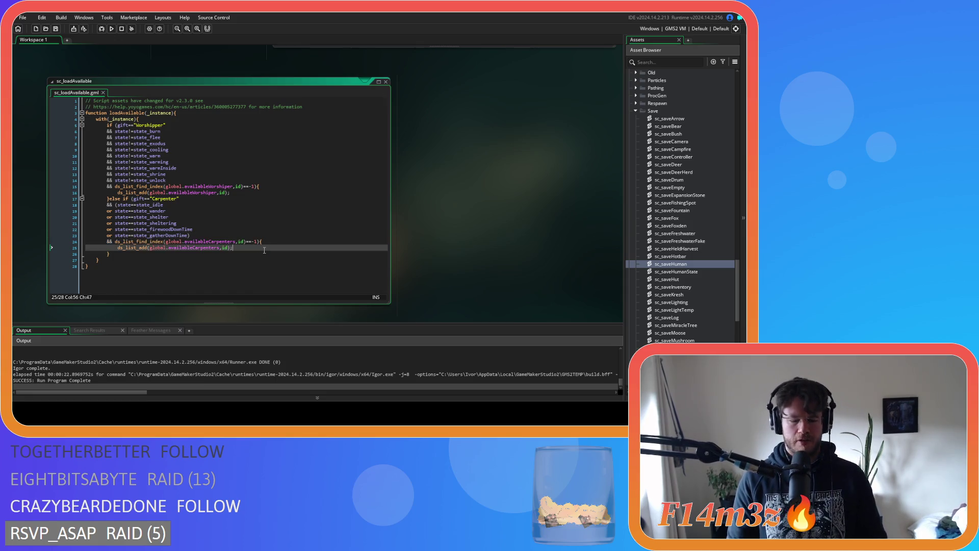
key(F5)
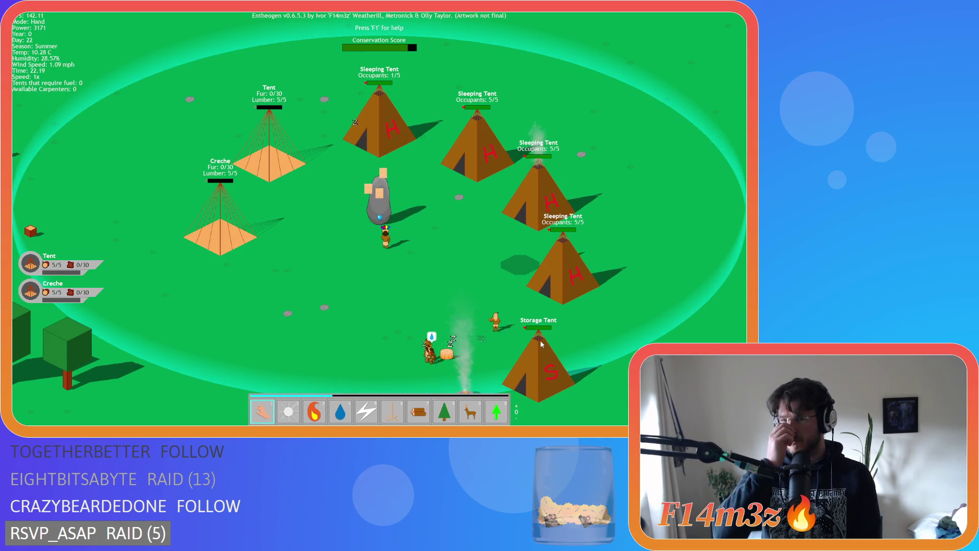
Pan across the village and inspect one villager's Tribe details
key(d)
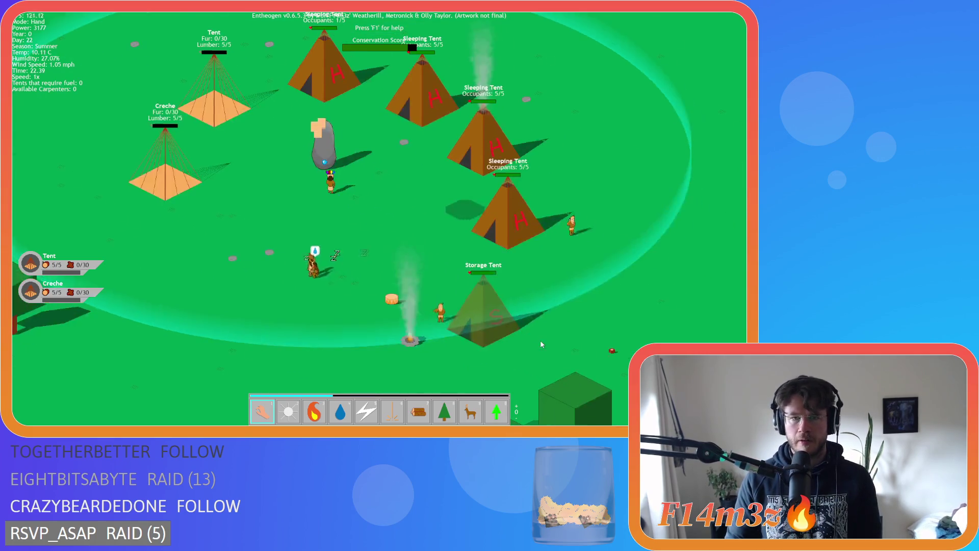
key(d)
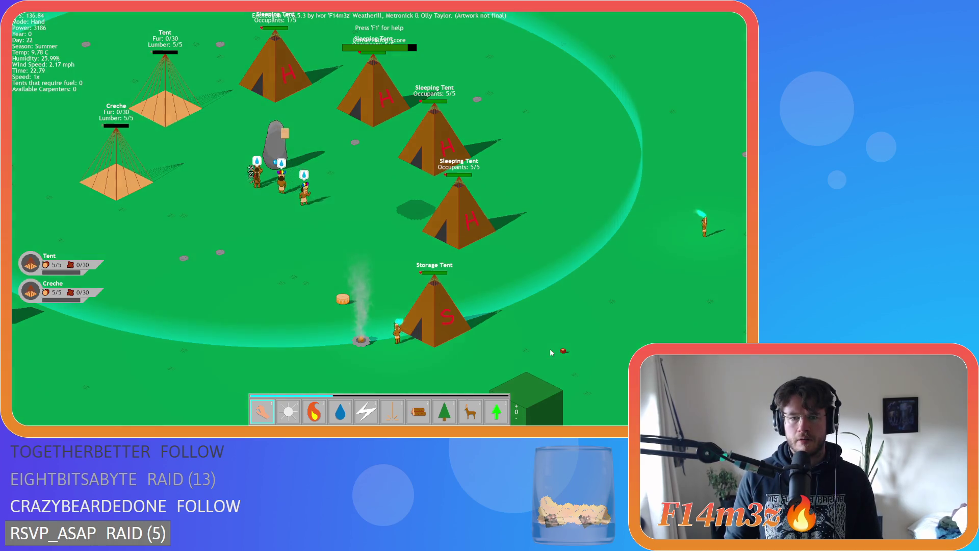
key(d)
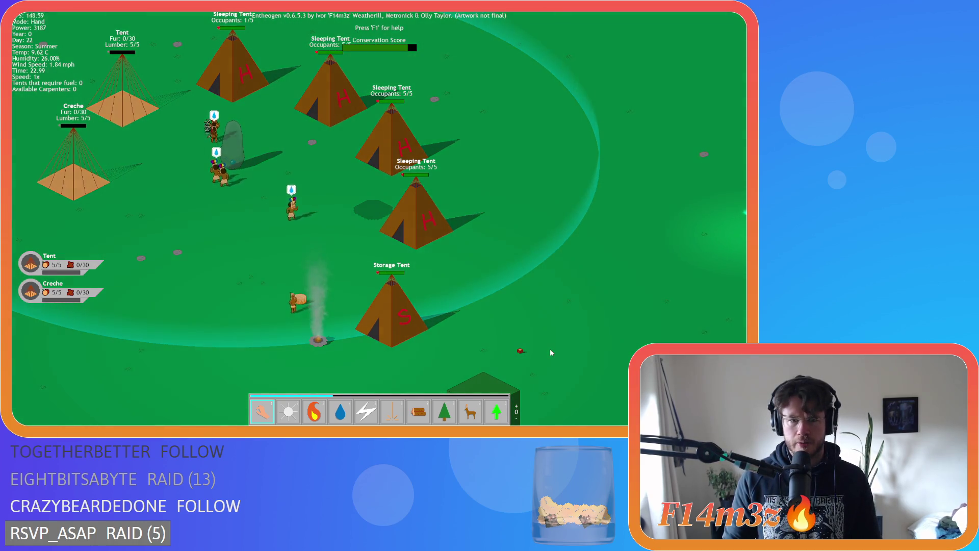
key(d)
key(d)
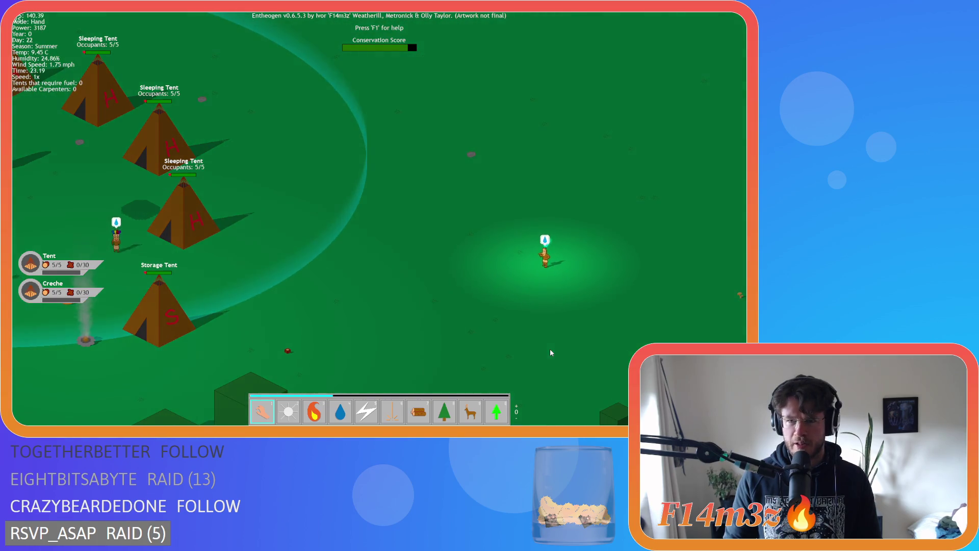
click(516, 275)
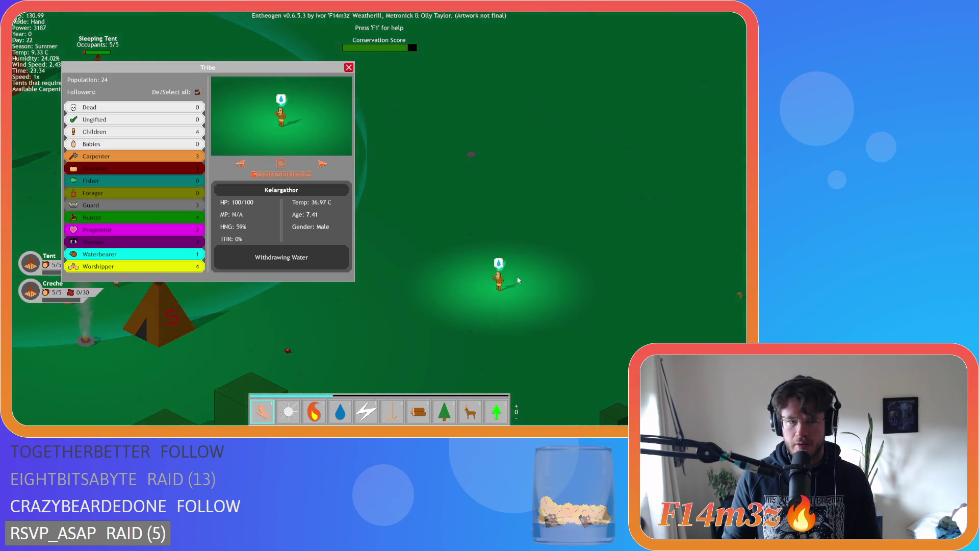
key(a)
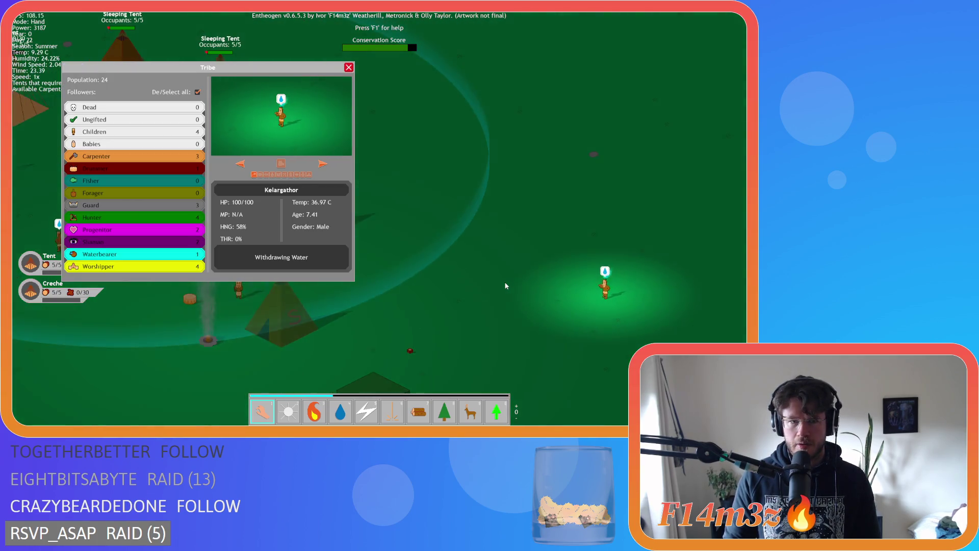
key(Escape)
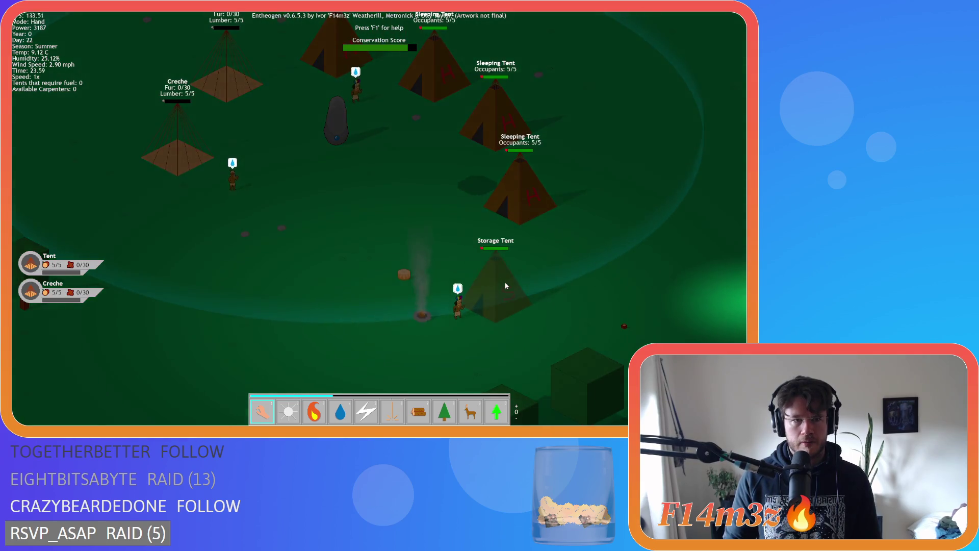
Check what several more villagers are doing in their info windows, then bring up the quit prompt
key(w)
key(a)
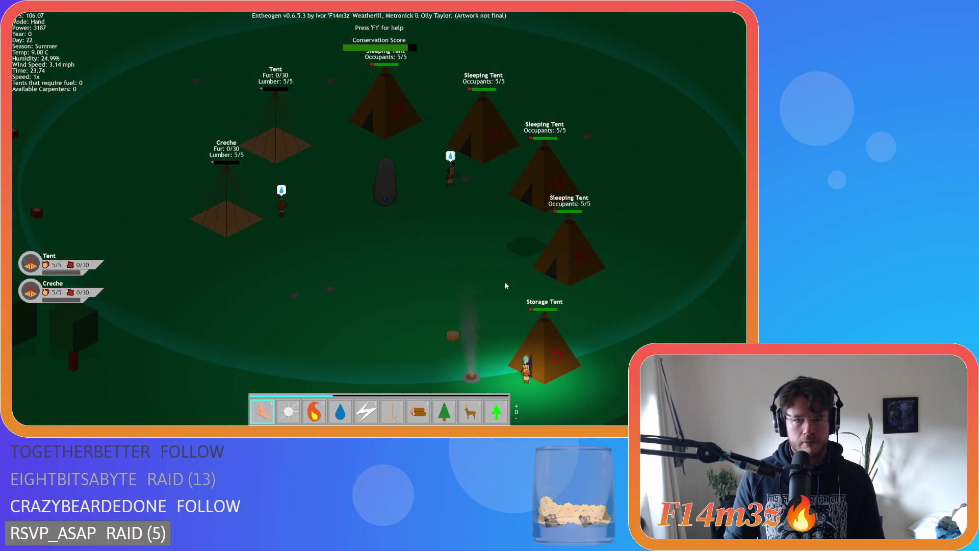
key(s)
key(d)
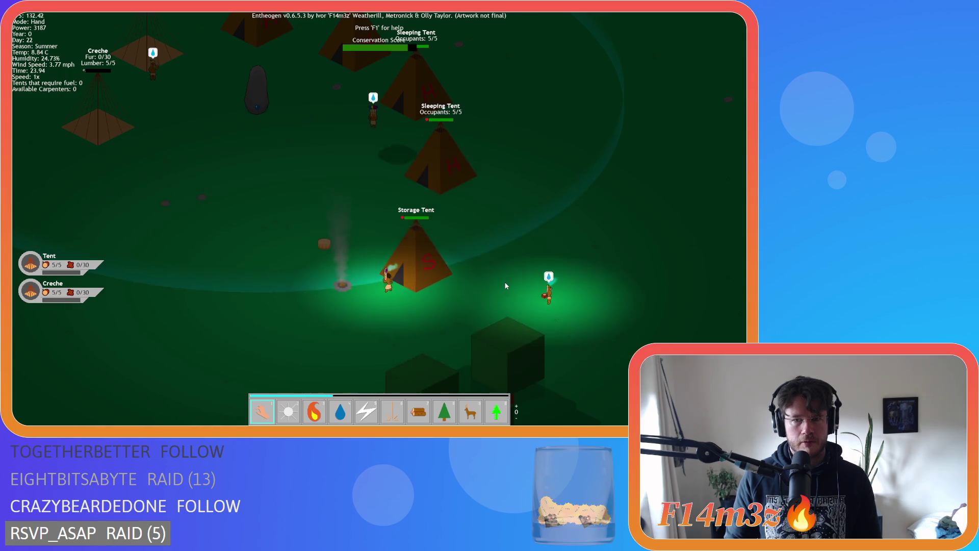
key(w)
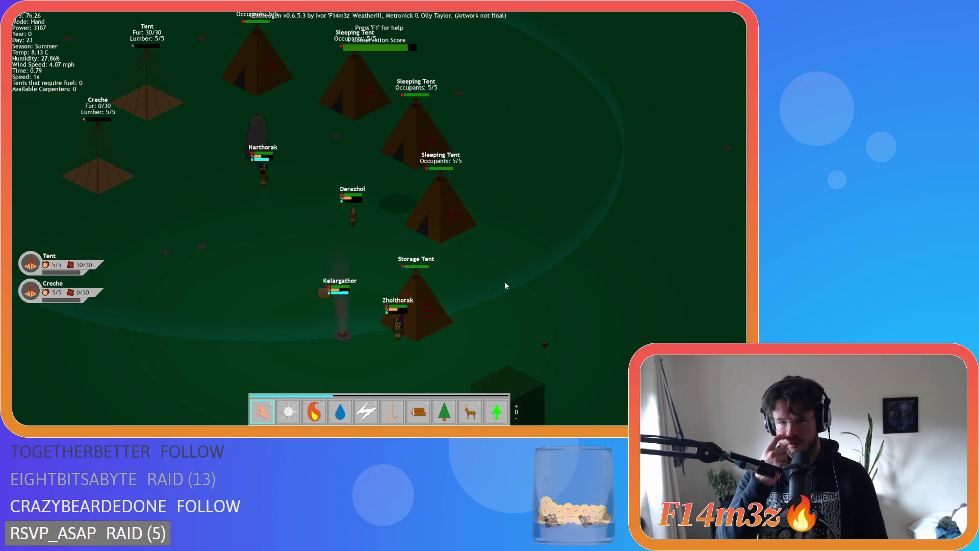
click(304, 299)
key(a)
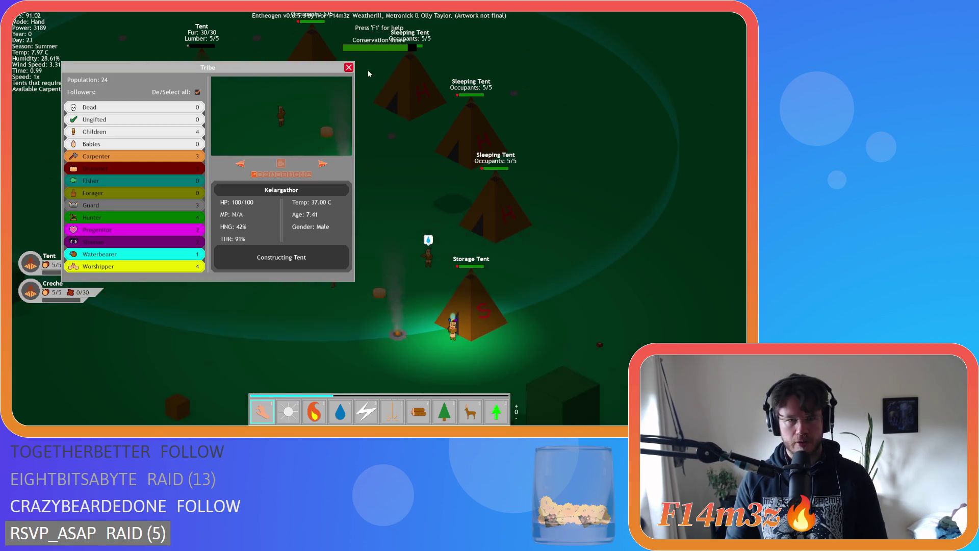
click(348, 68)
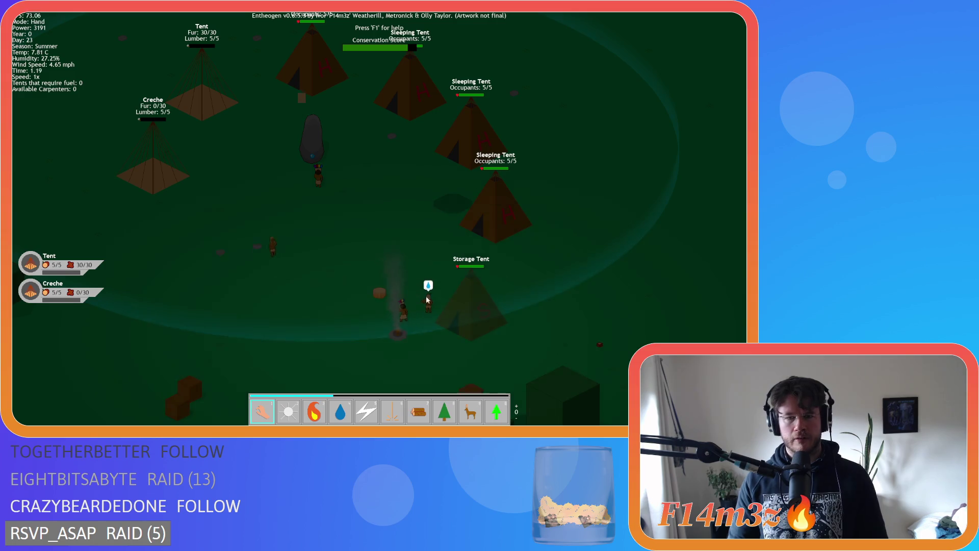
click(417, 313)
click(348, 68)
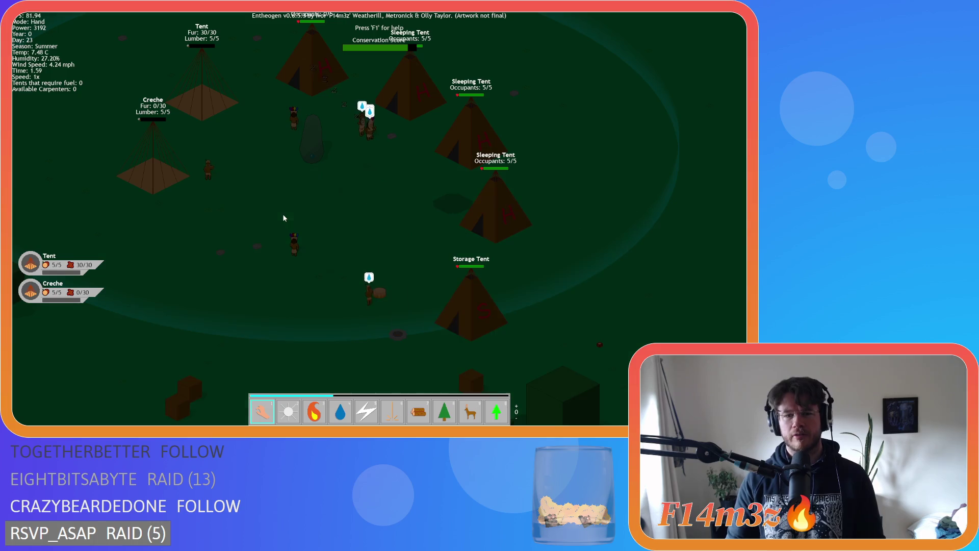
click(353, 280)
click(347, 67)
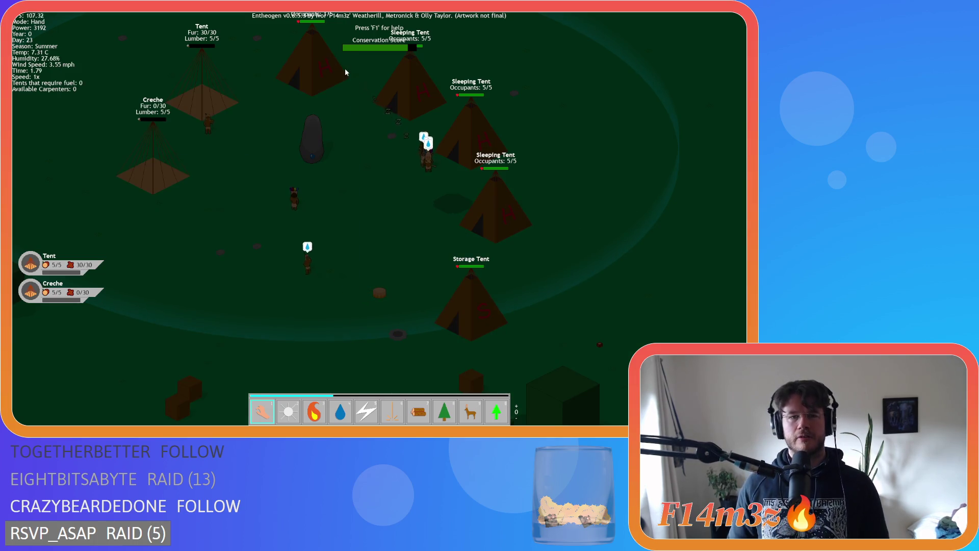
key(Escape)
Quit the game and open ob_human's Draw End line that draws the Available label
key(y)
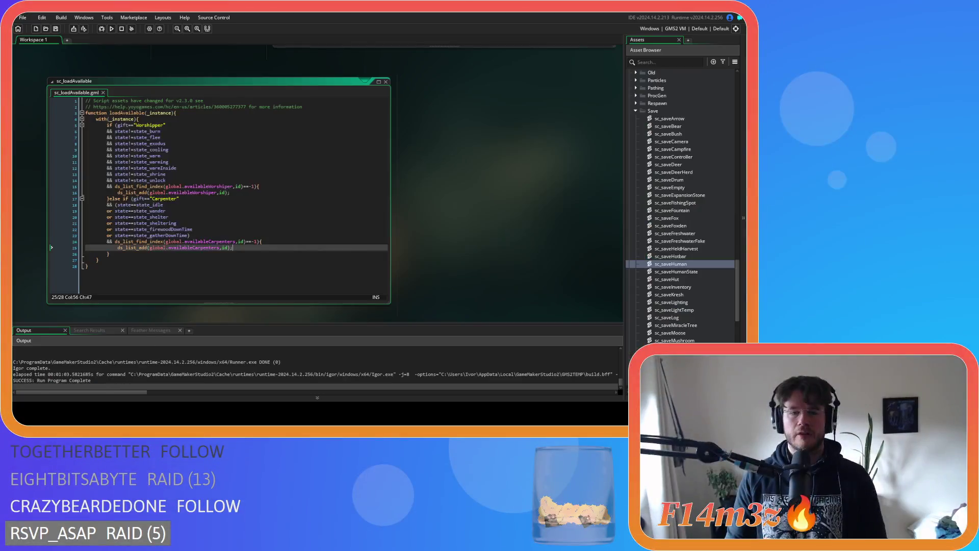
scroll(668, 176, up, 20)
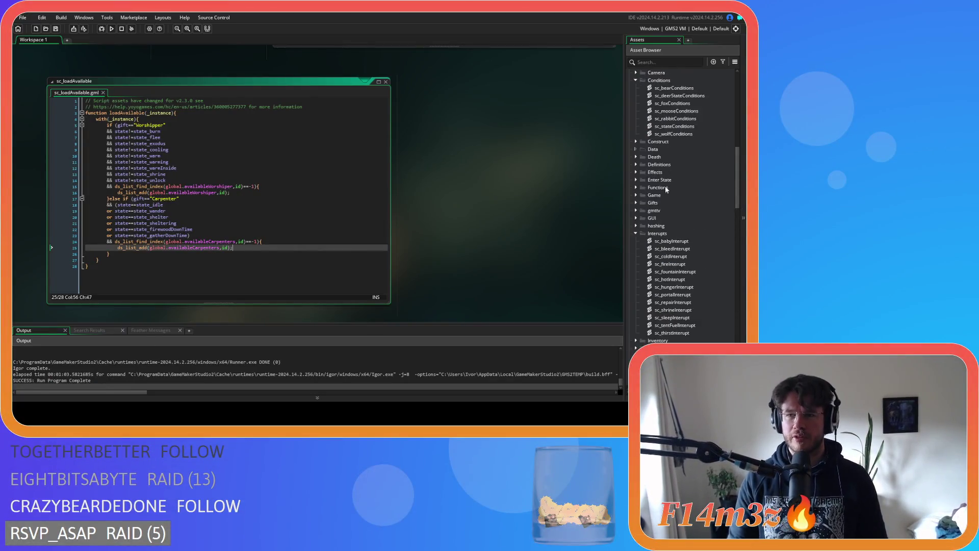
double_click(673, 152)
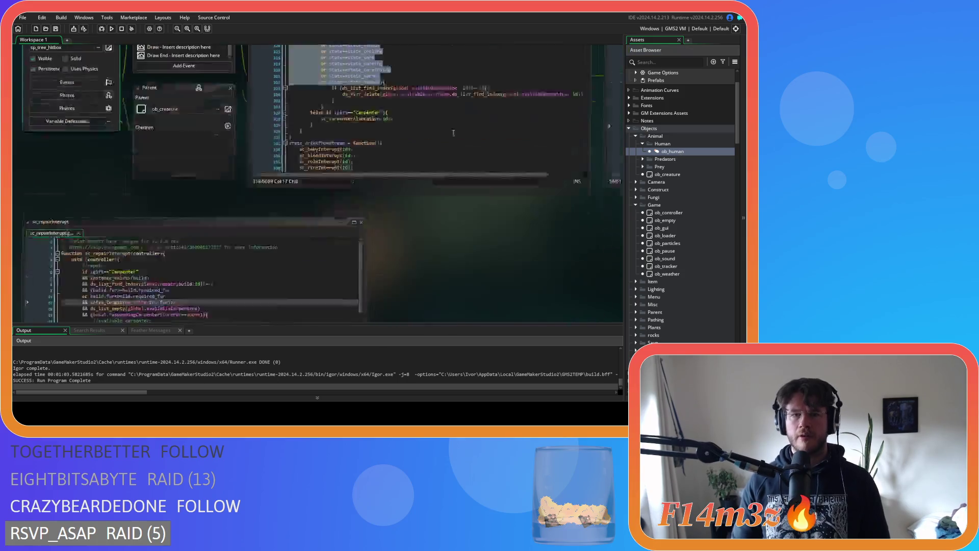
click(400, 214)
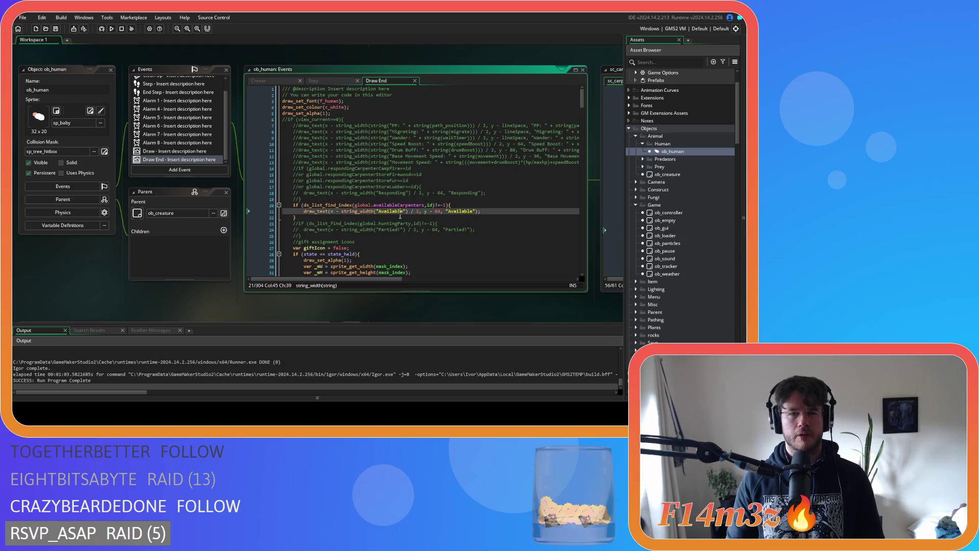
Relaunch the game with F5 and pan the workspace to sc_carpenterAllocation
key(F5)
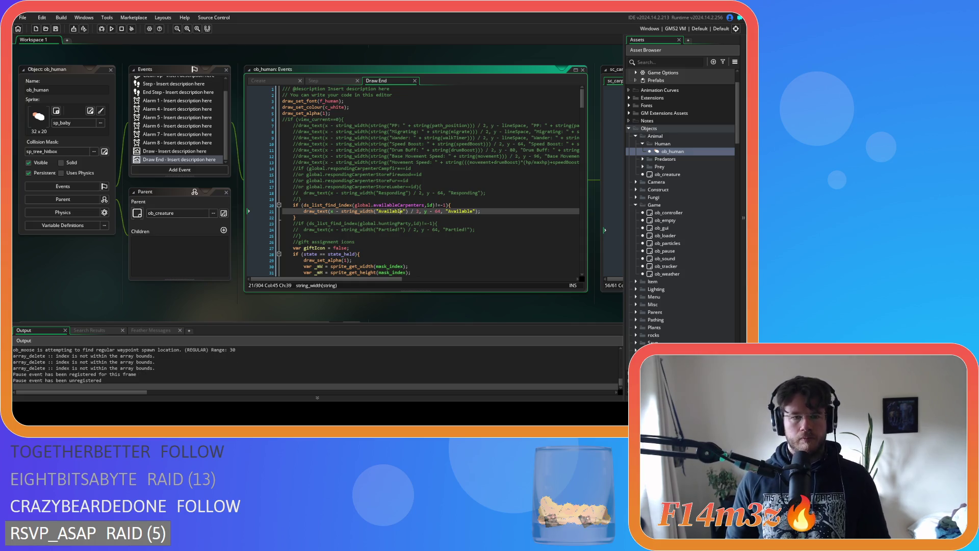
click(274, 81)
middle_click(347, 223)
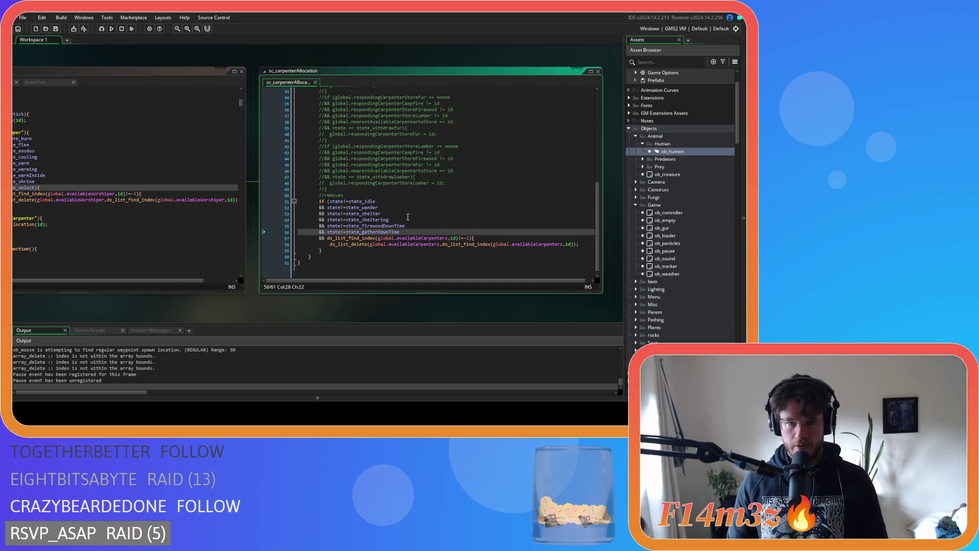
click(426, 223)
click(432, 233)
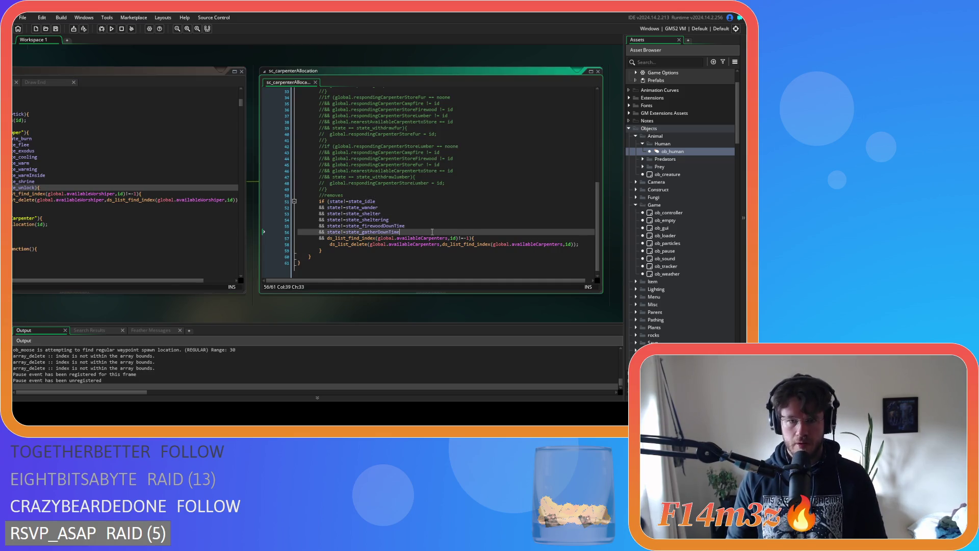
scroll(338, 311, up, 3)
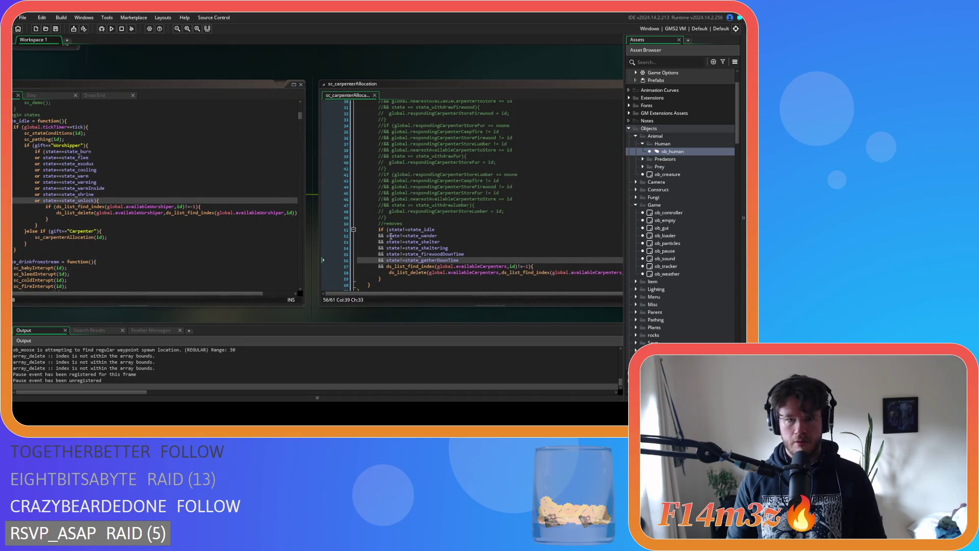
scroll(380, 229, down, 1)
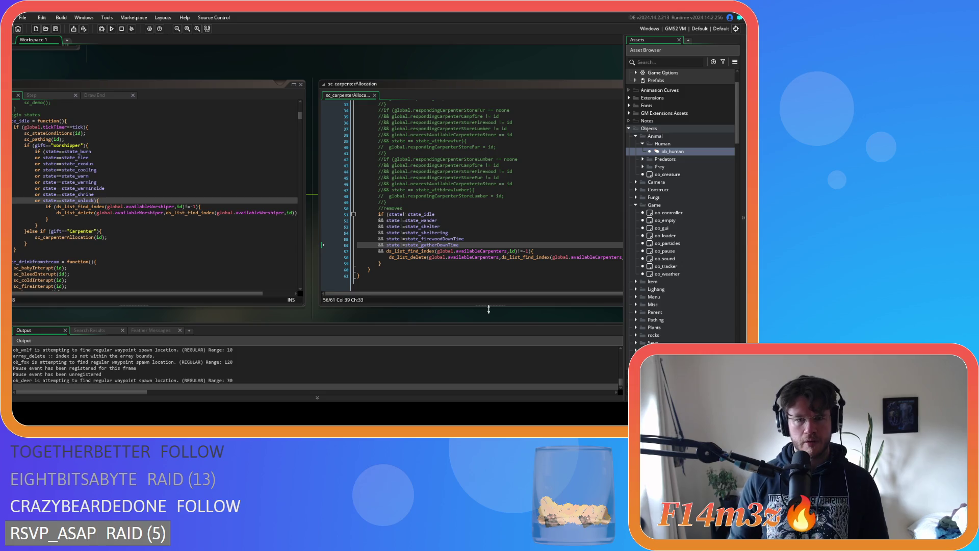
click(465, 244)
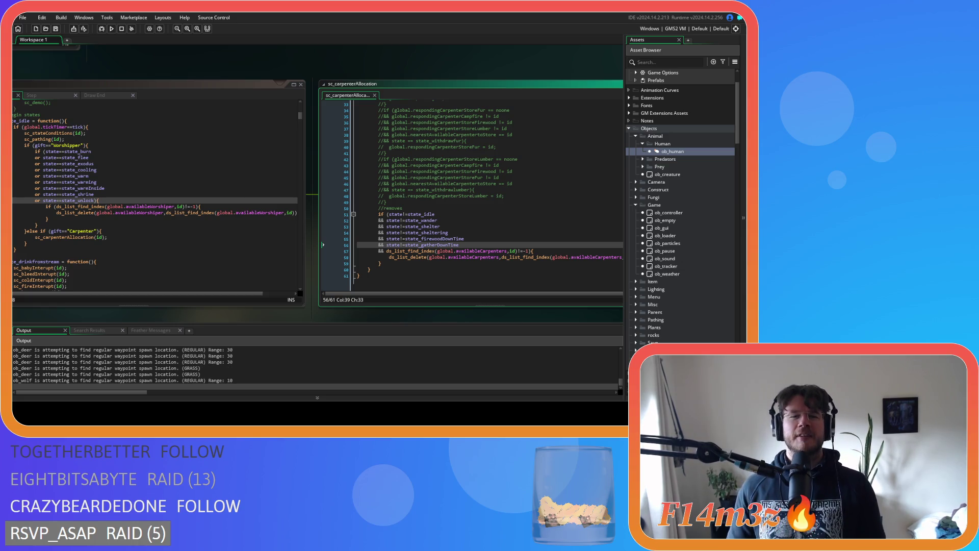
click(443, 207)
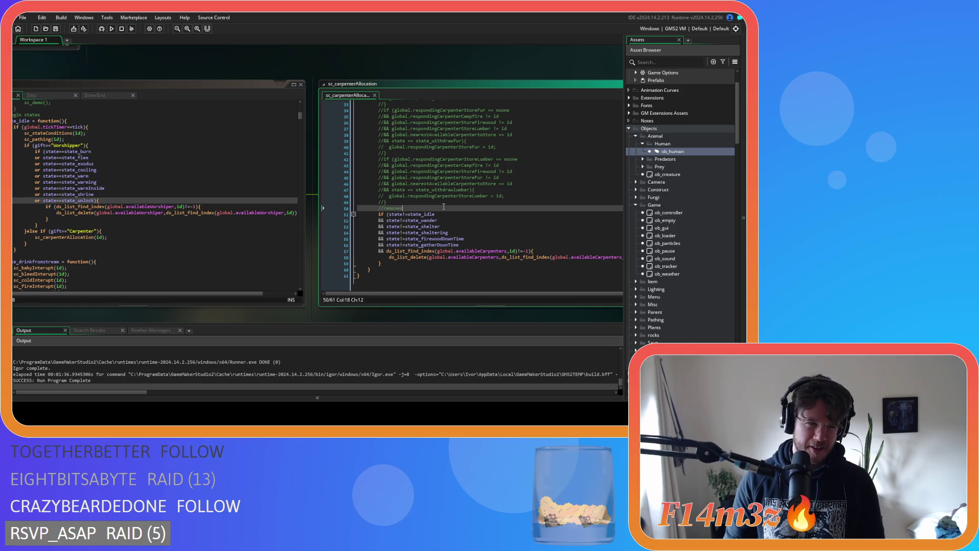
Pan and scroll the workspace past the ob_human code panels toward sc_tentFuelInterupt
mouse_move(67, 72)
mouse_down()
mouse_move(148, 90)
mouse_move(363, 72)
mouse_move(399, 219)
mouse_move(524, 148)
mouse_up()
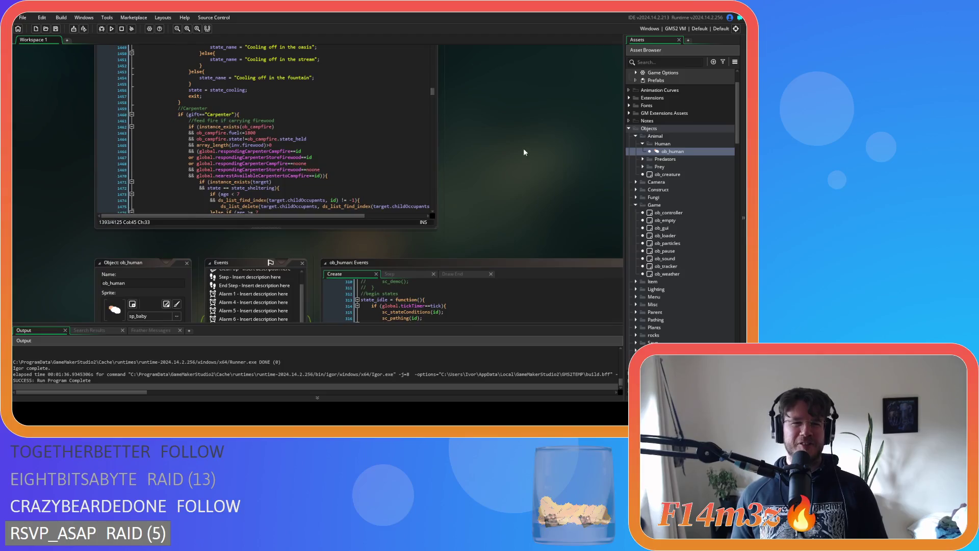
scroll(524, 152, down, 5)
scroll(210, 314, down, 5)
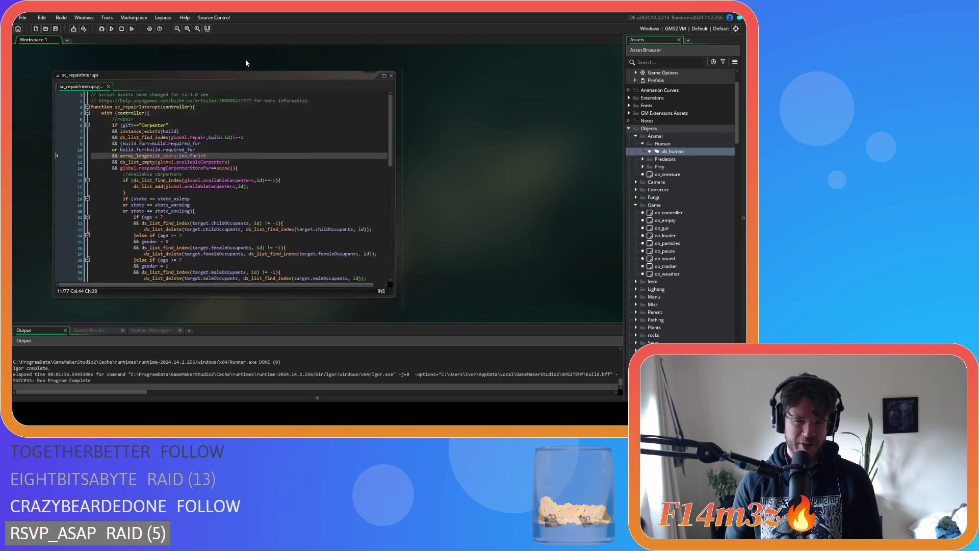
scroll(452, 181, up, 5)
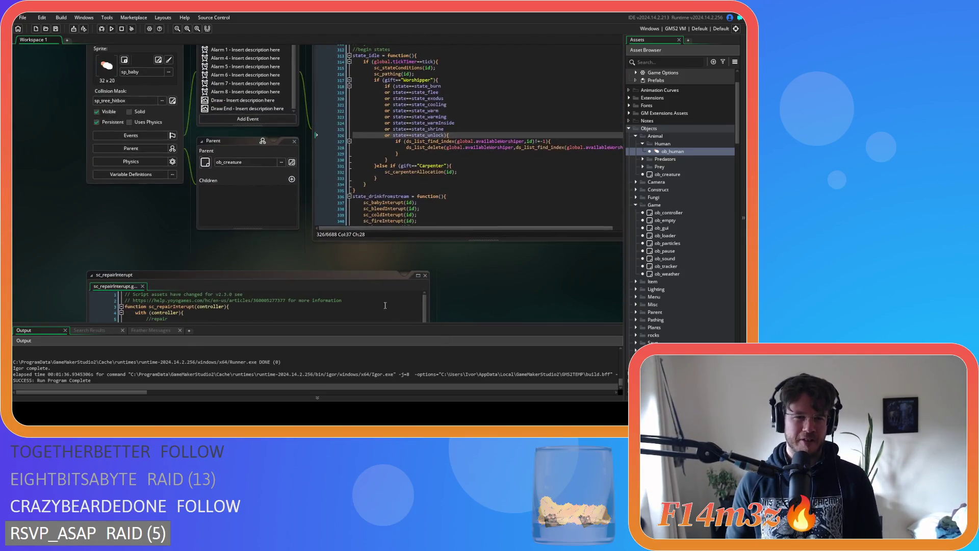
scroll(152, 263, up, 10)
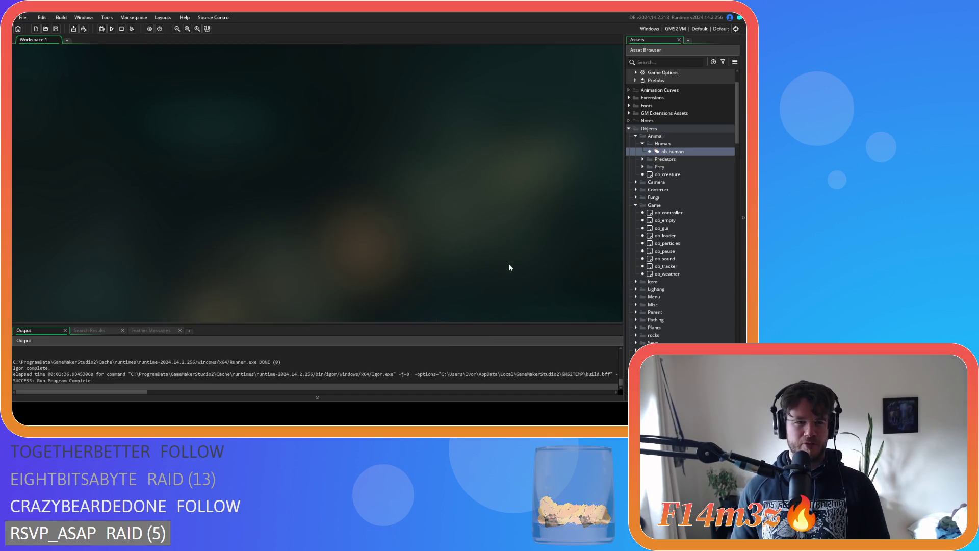
scroll(509, 267, down, 5)
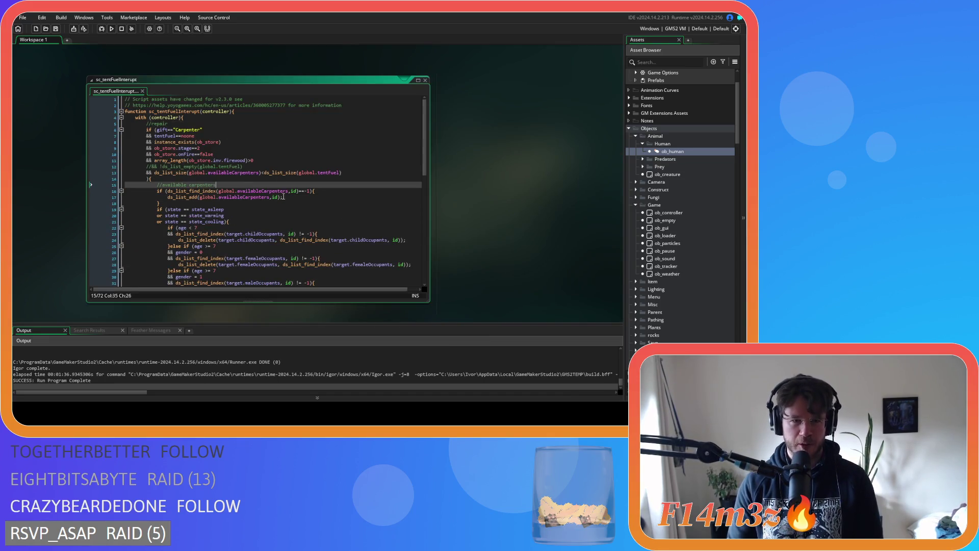
click(340, 173)
drag(159, 172, 354, 174)
mouse_move(181, 173)
mouse_down()
mouse_move(363, 175)
mouse_move(165, 172)
mouse_up()
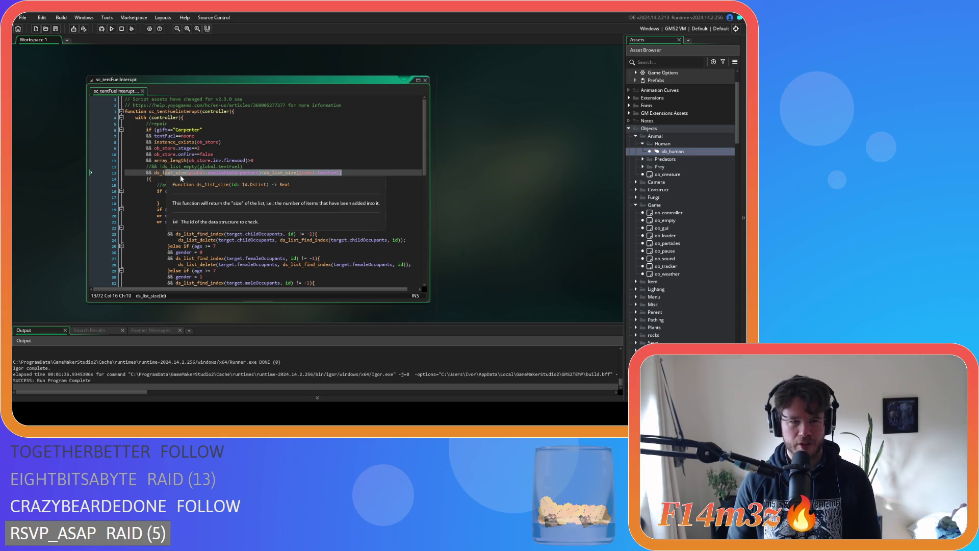
click(369, 185)
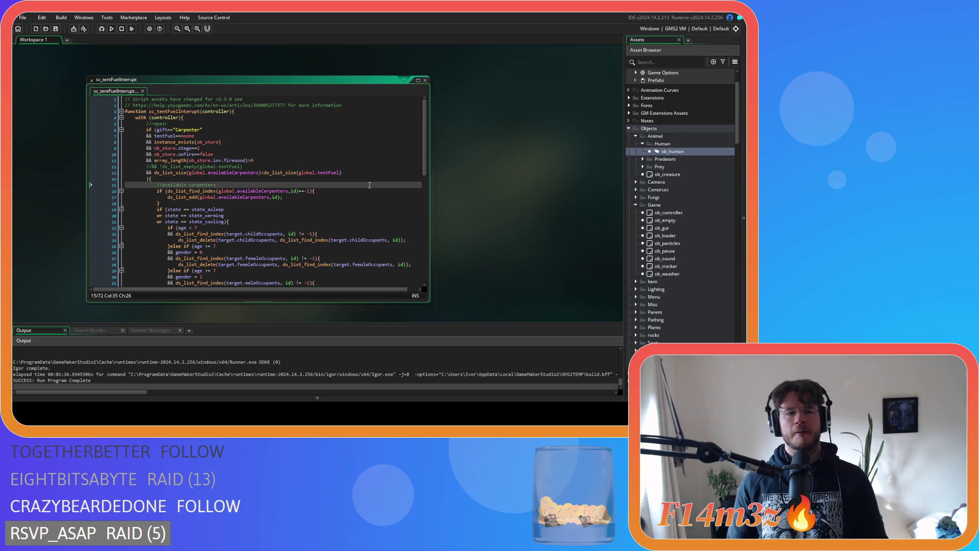
click(344, 202)
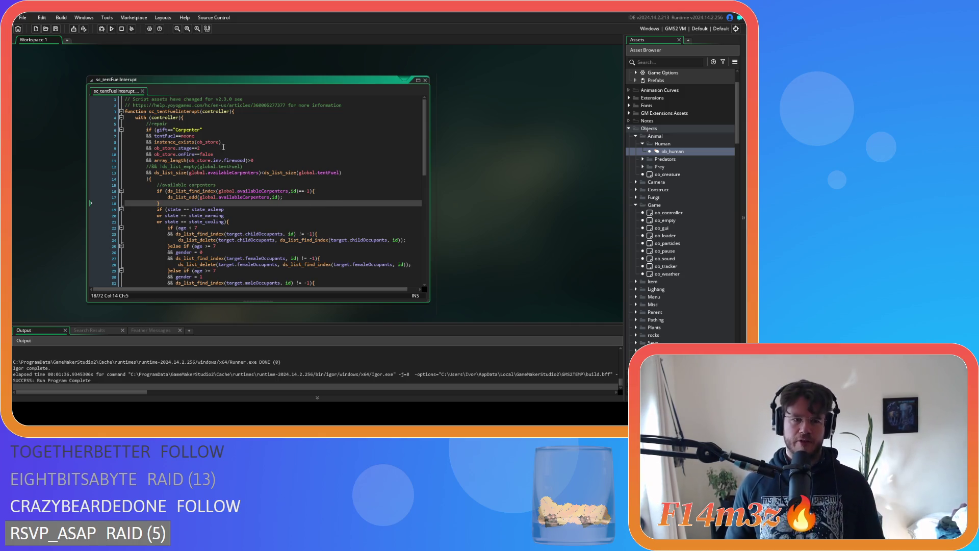
click(284, 160)
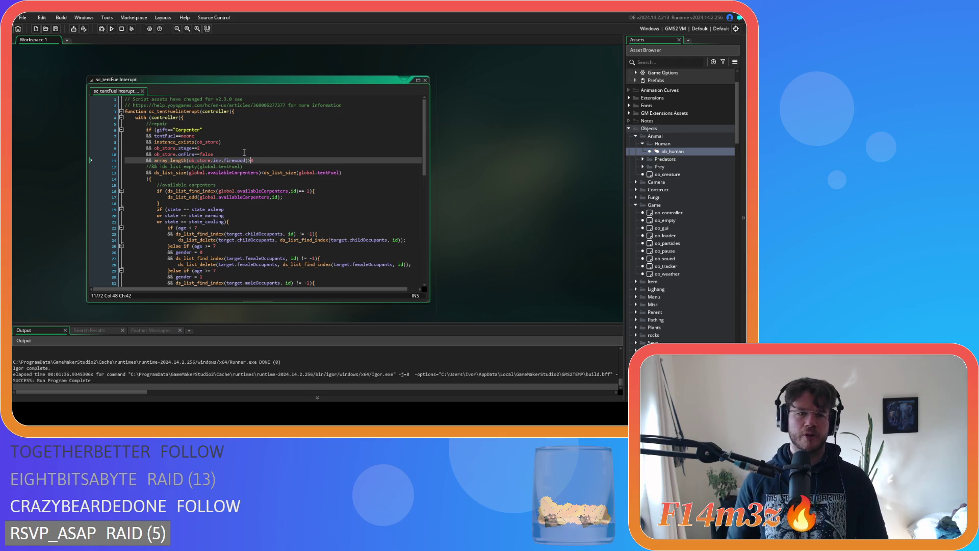
text(0)
click(265, 167)
click(268, 172)
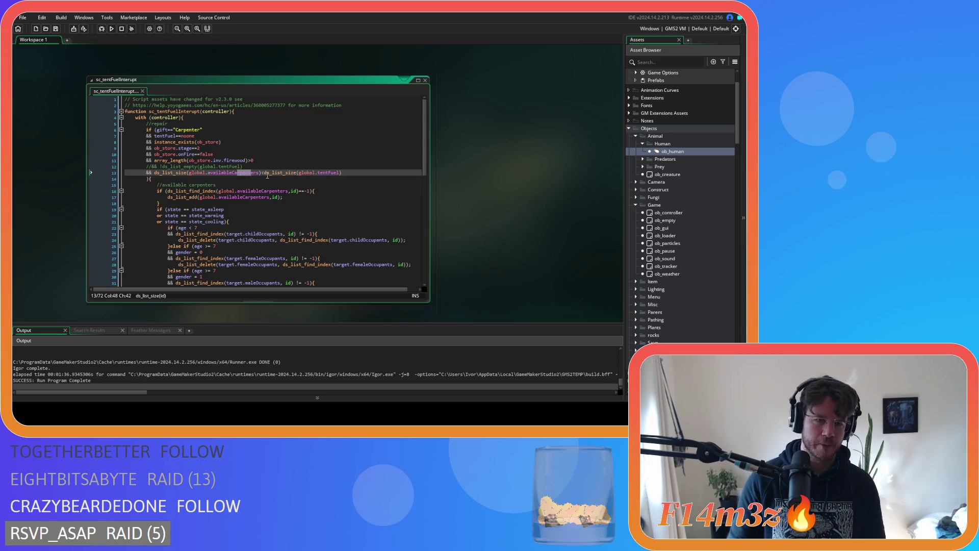
drag(318, 173, 352, 177)
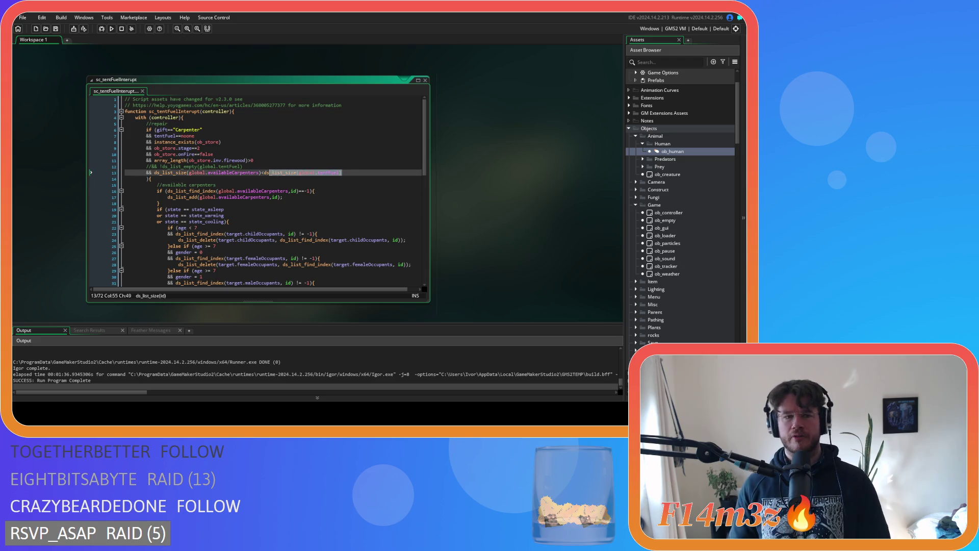
drag(232, 160, 257, 162)
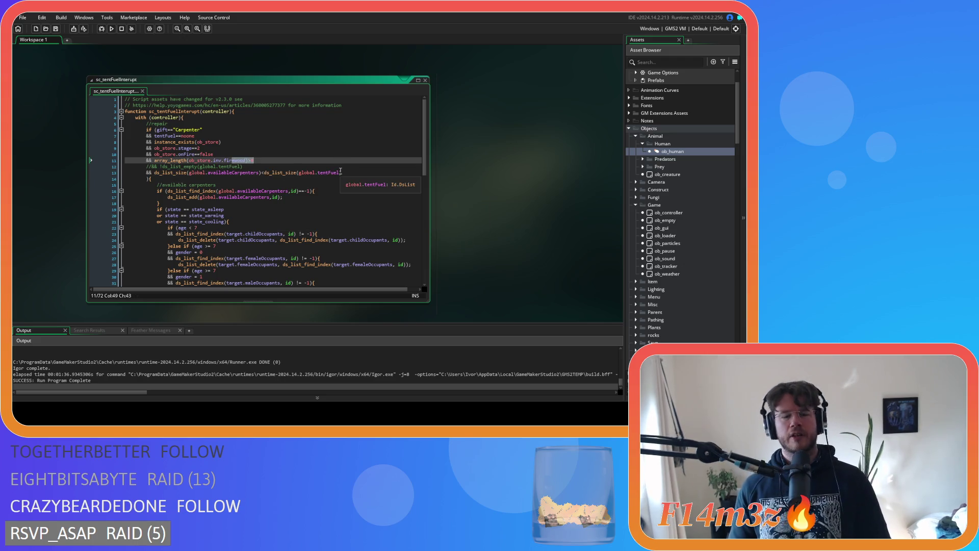
drag(295, 197, 295, 203)
click(298, 196)
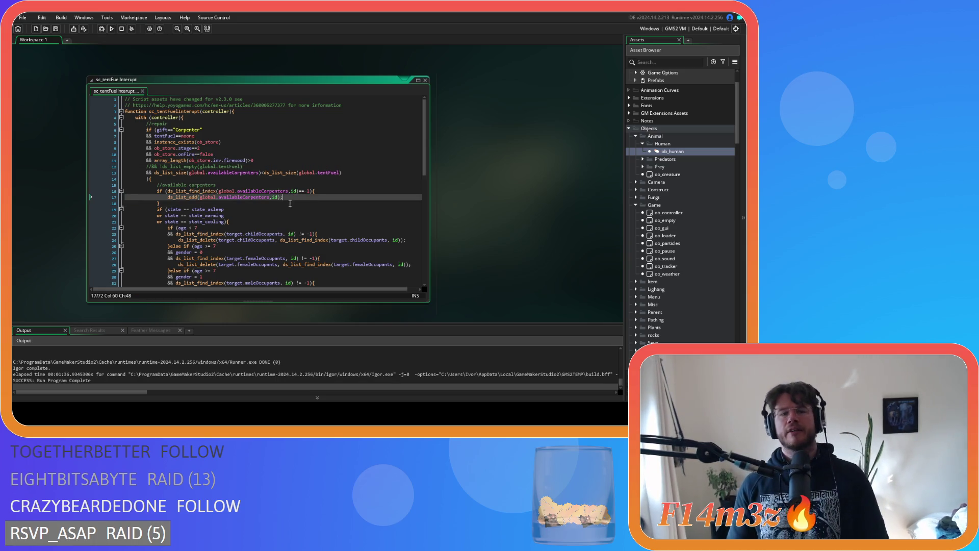